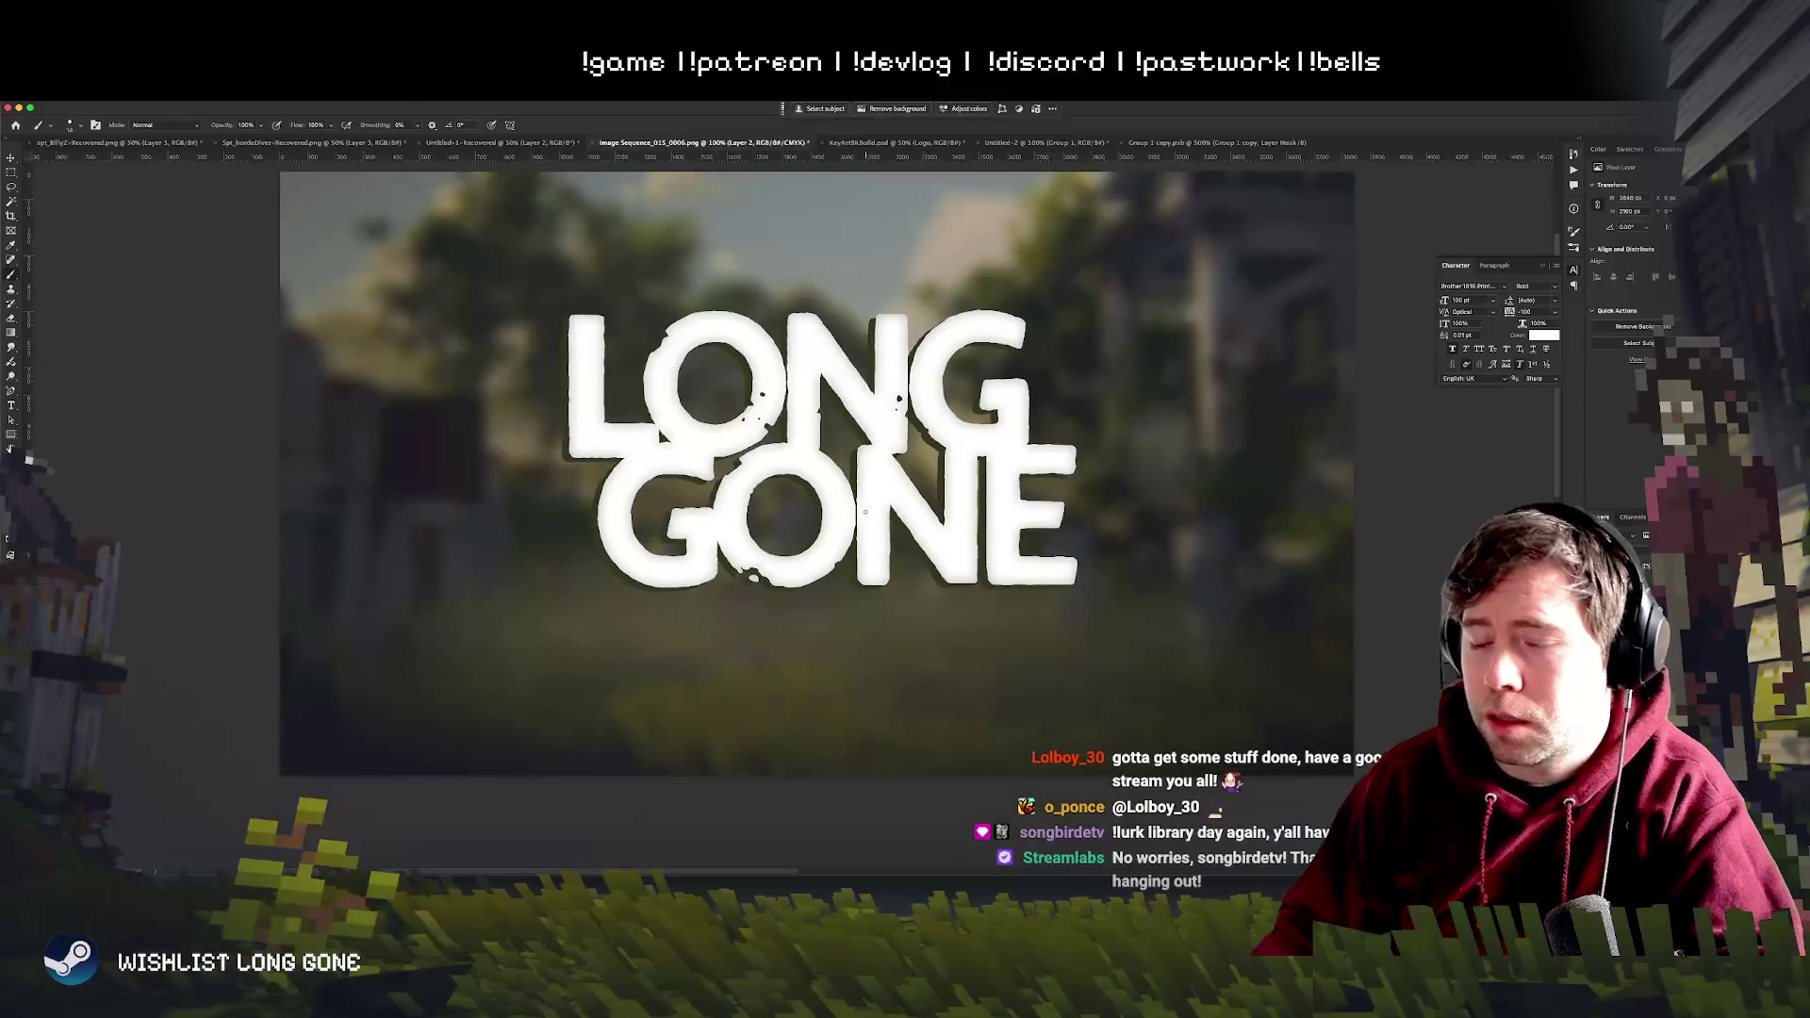
scroll(859, 515, up, 2)
- Pan across the enlarged LONG GONE title to inspect the letters
mouse_move(865, 511)
mouse_down()
mouse_move(753, 596)
mouse_move(805, 609)
mouse_up()
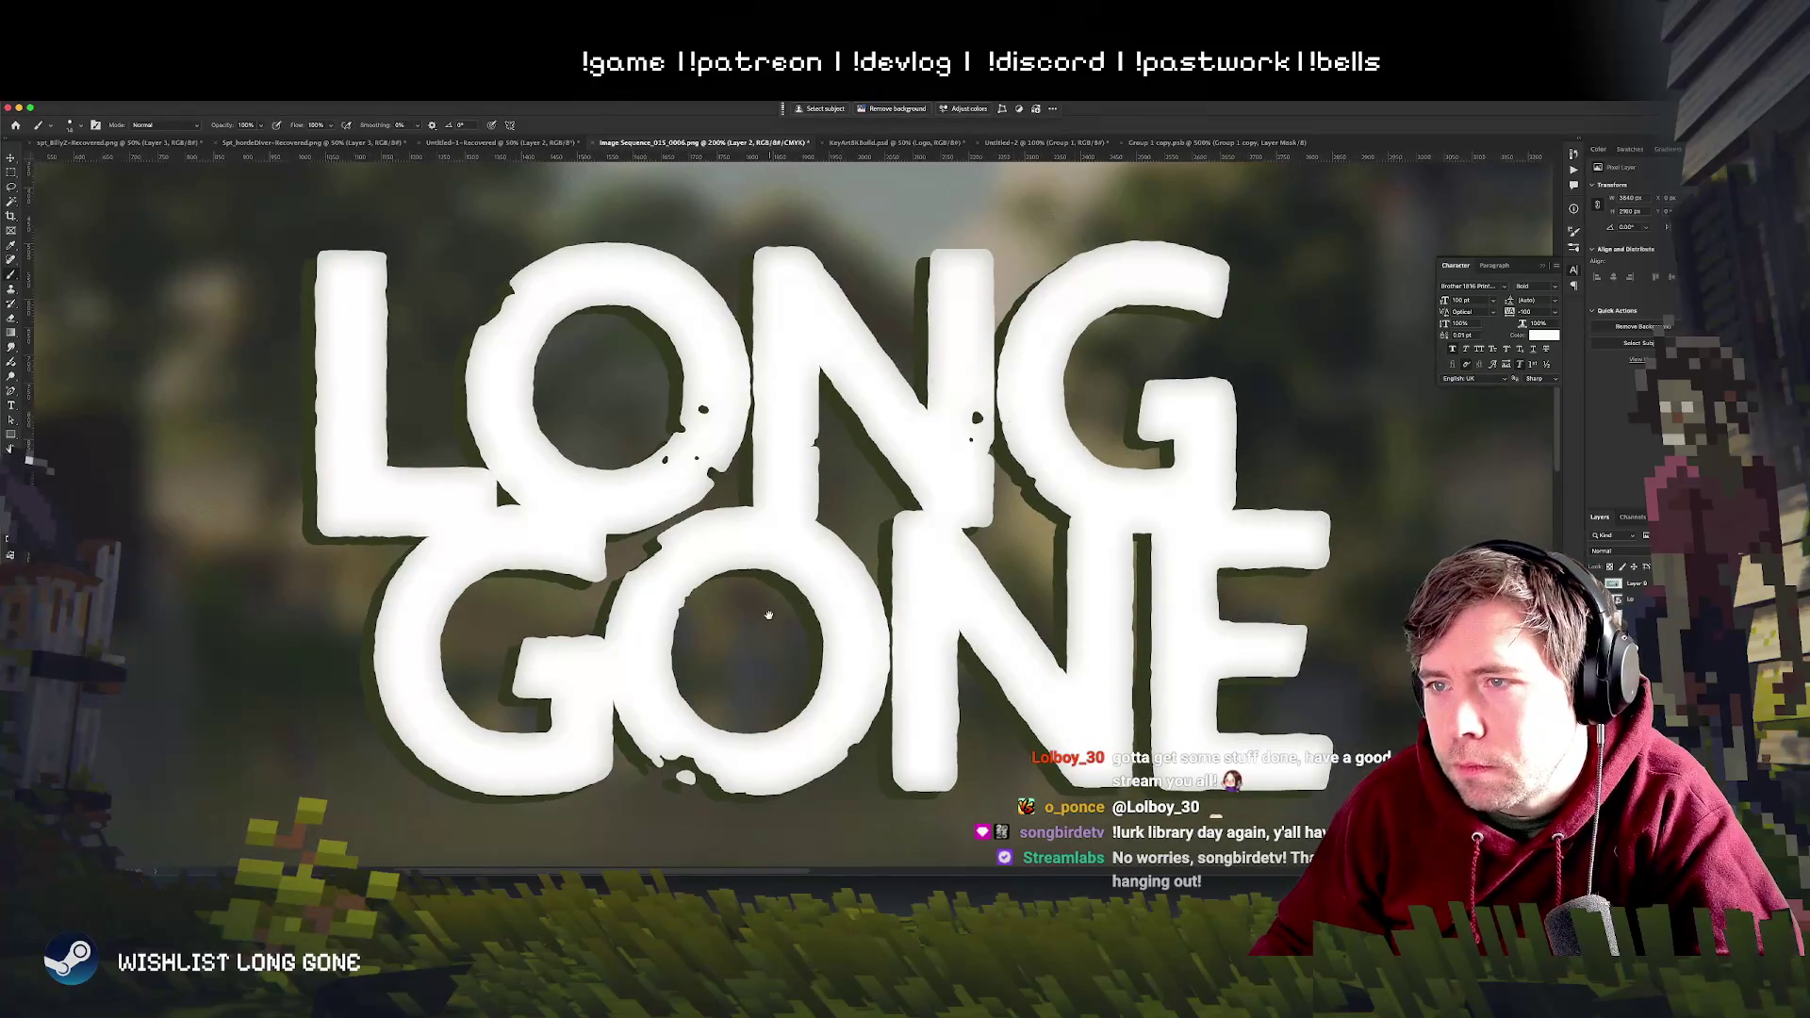
scroll(769, 613, up, 2)
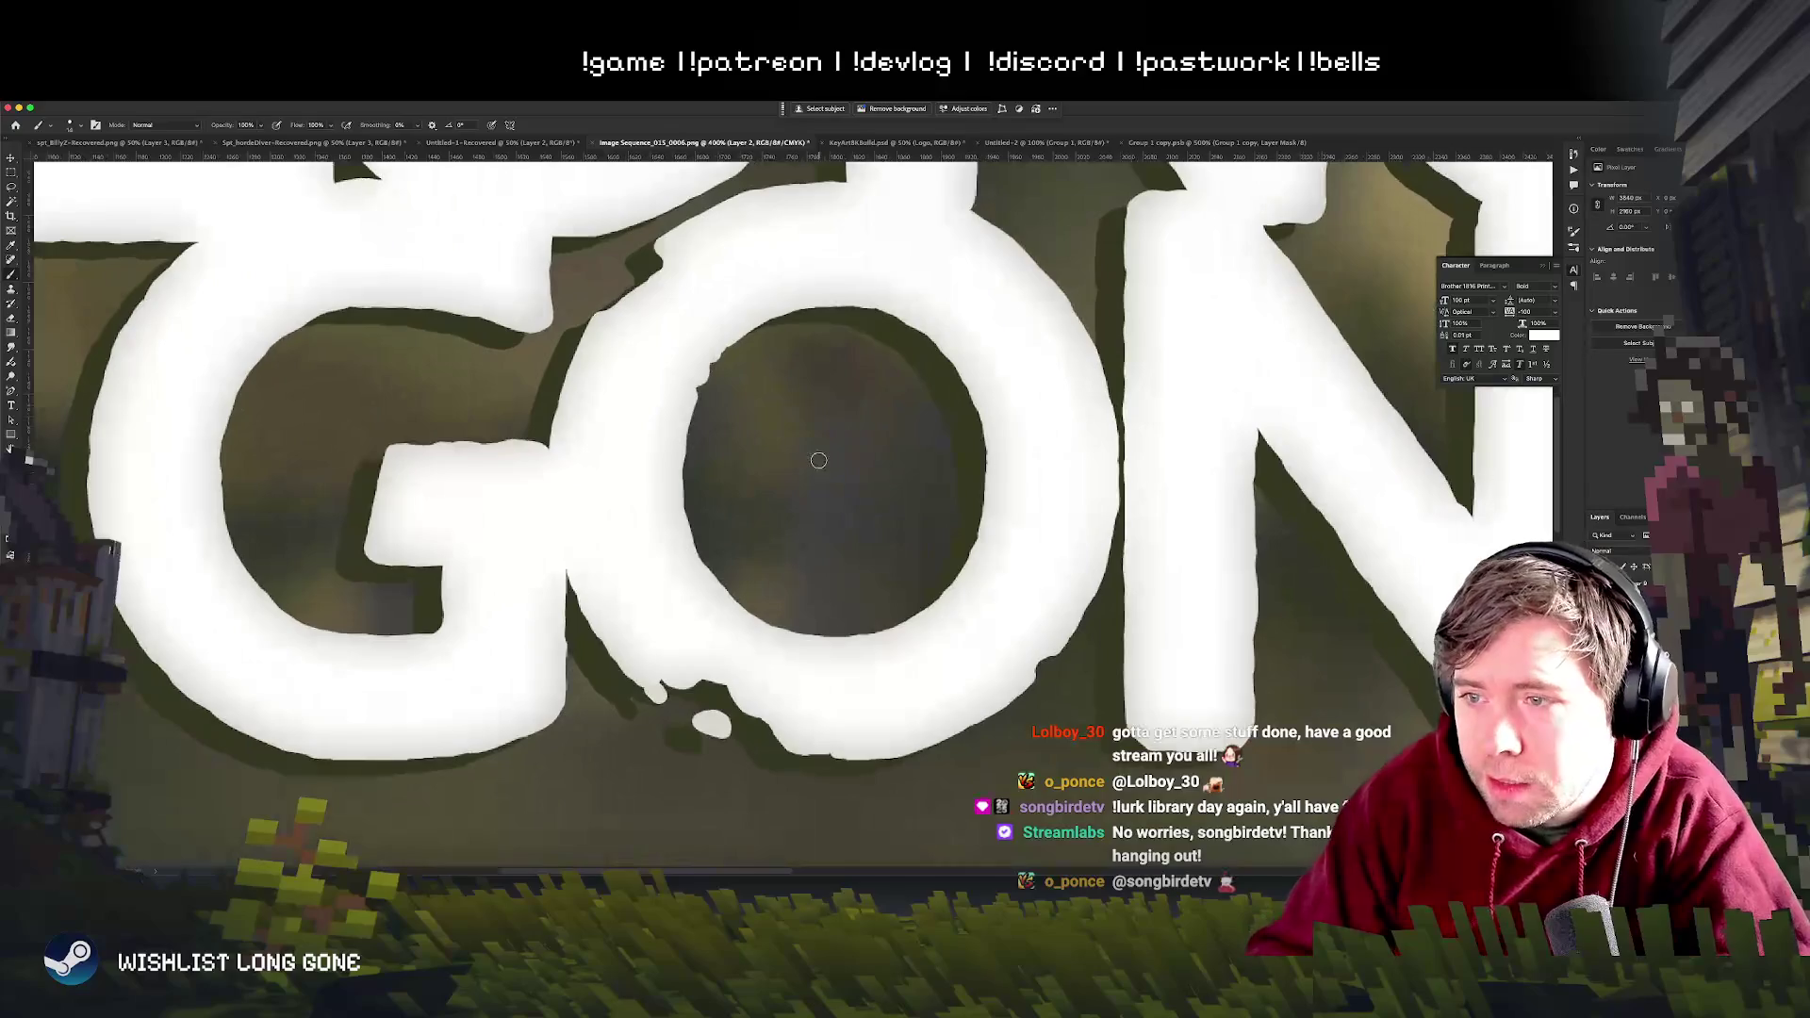
scroll(817, 460, down, 3)
scroll(817, 460, left, 3)
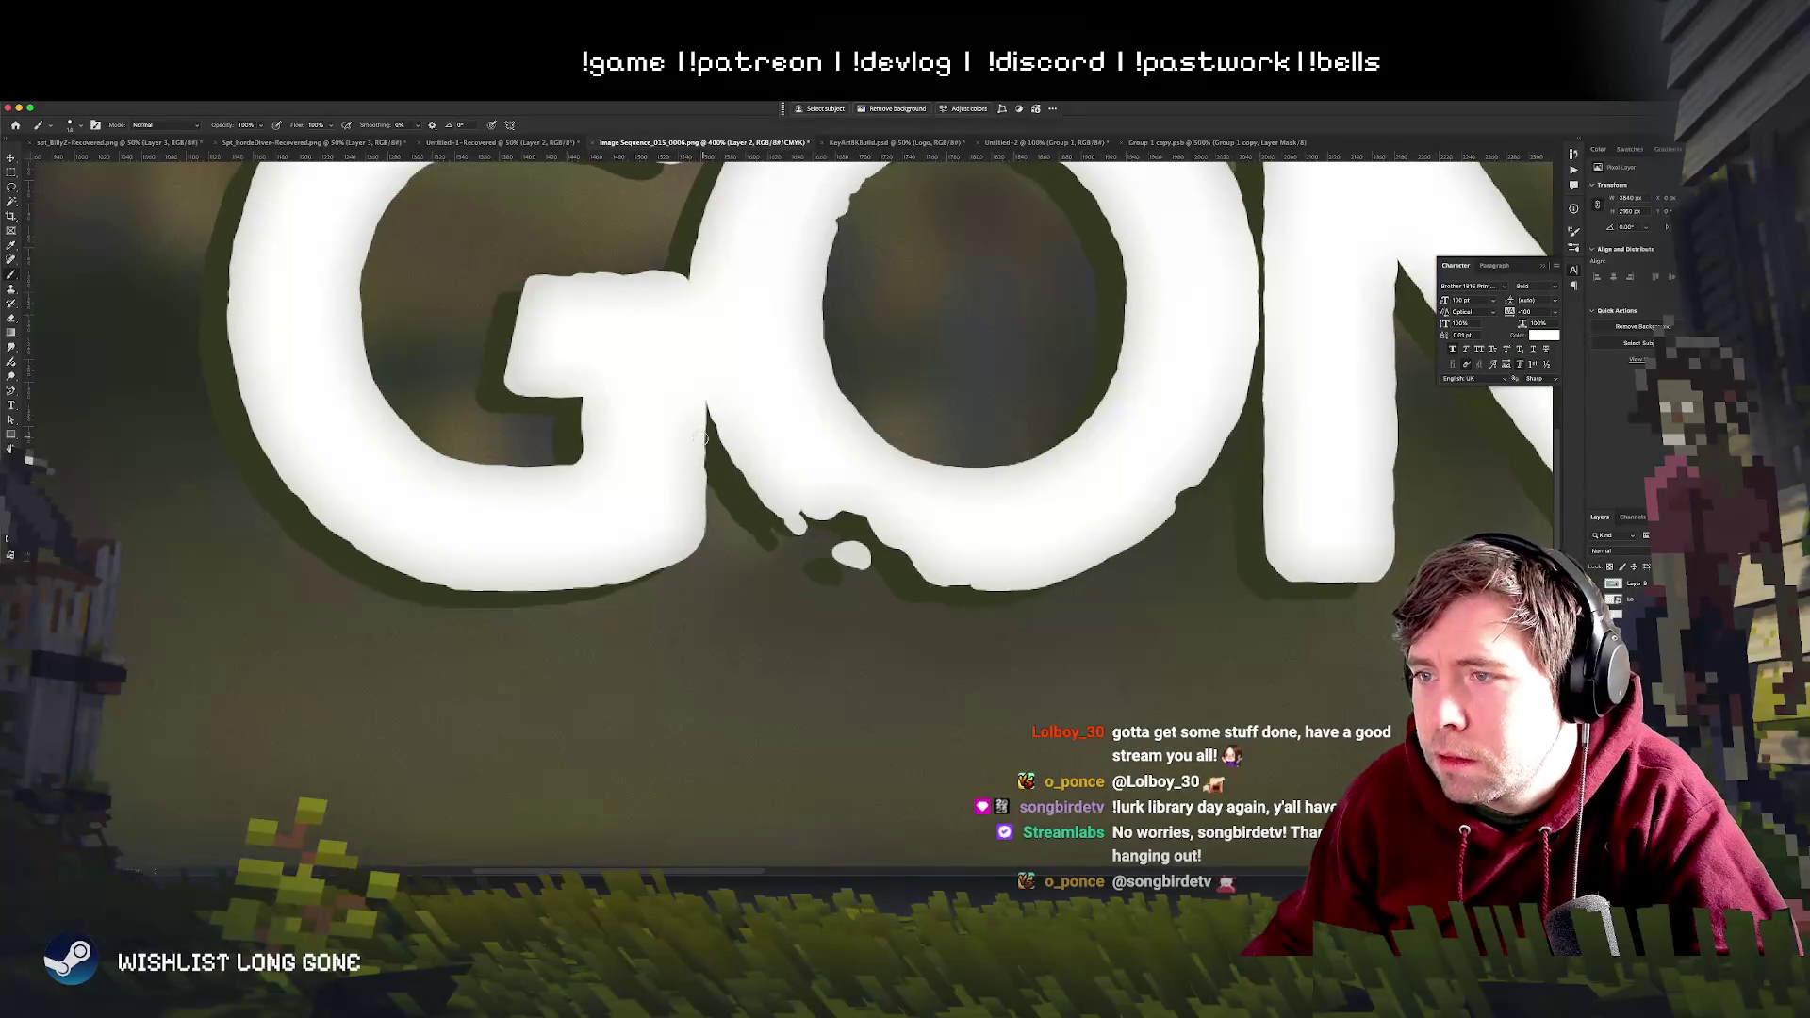
scroll(858, 792, up, 3)
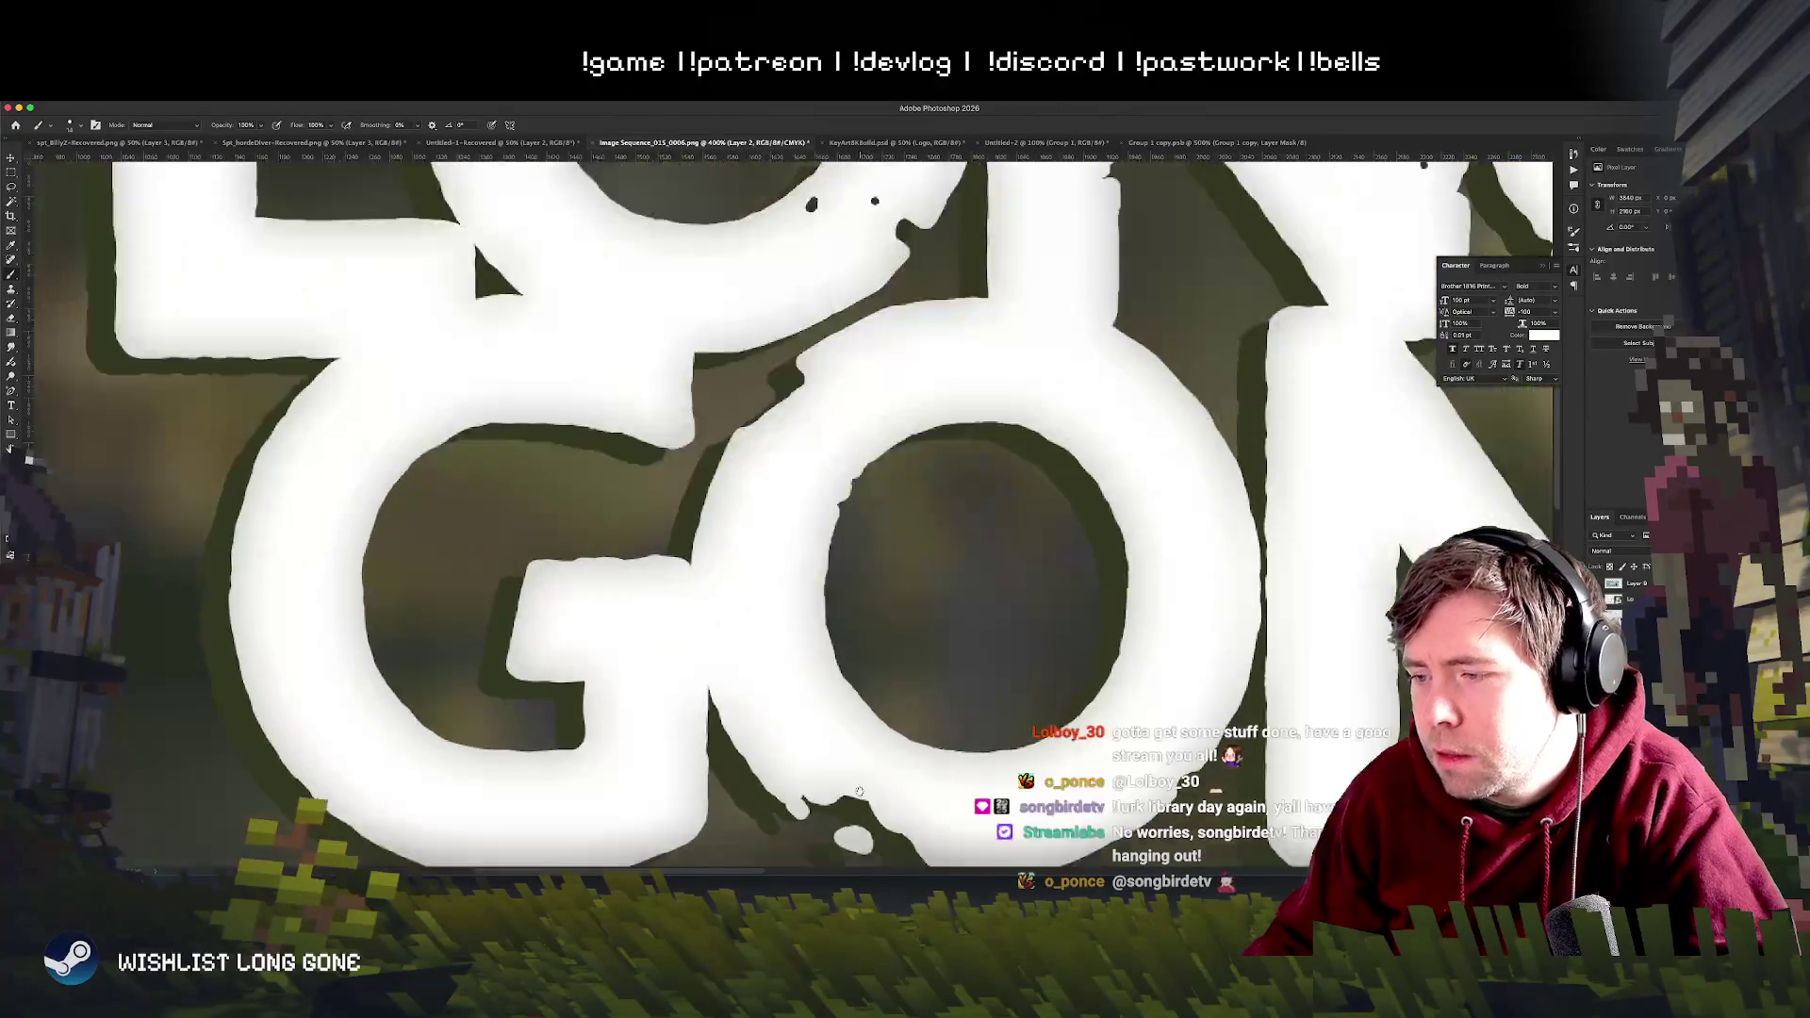
scroll(859, 794, up, 3)
scroll(660, 662, up, 2)
scroll(661, 663, up, 1)
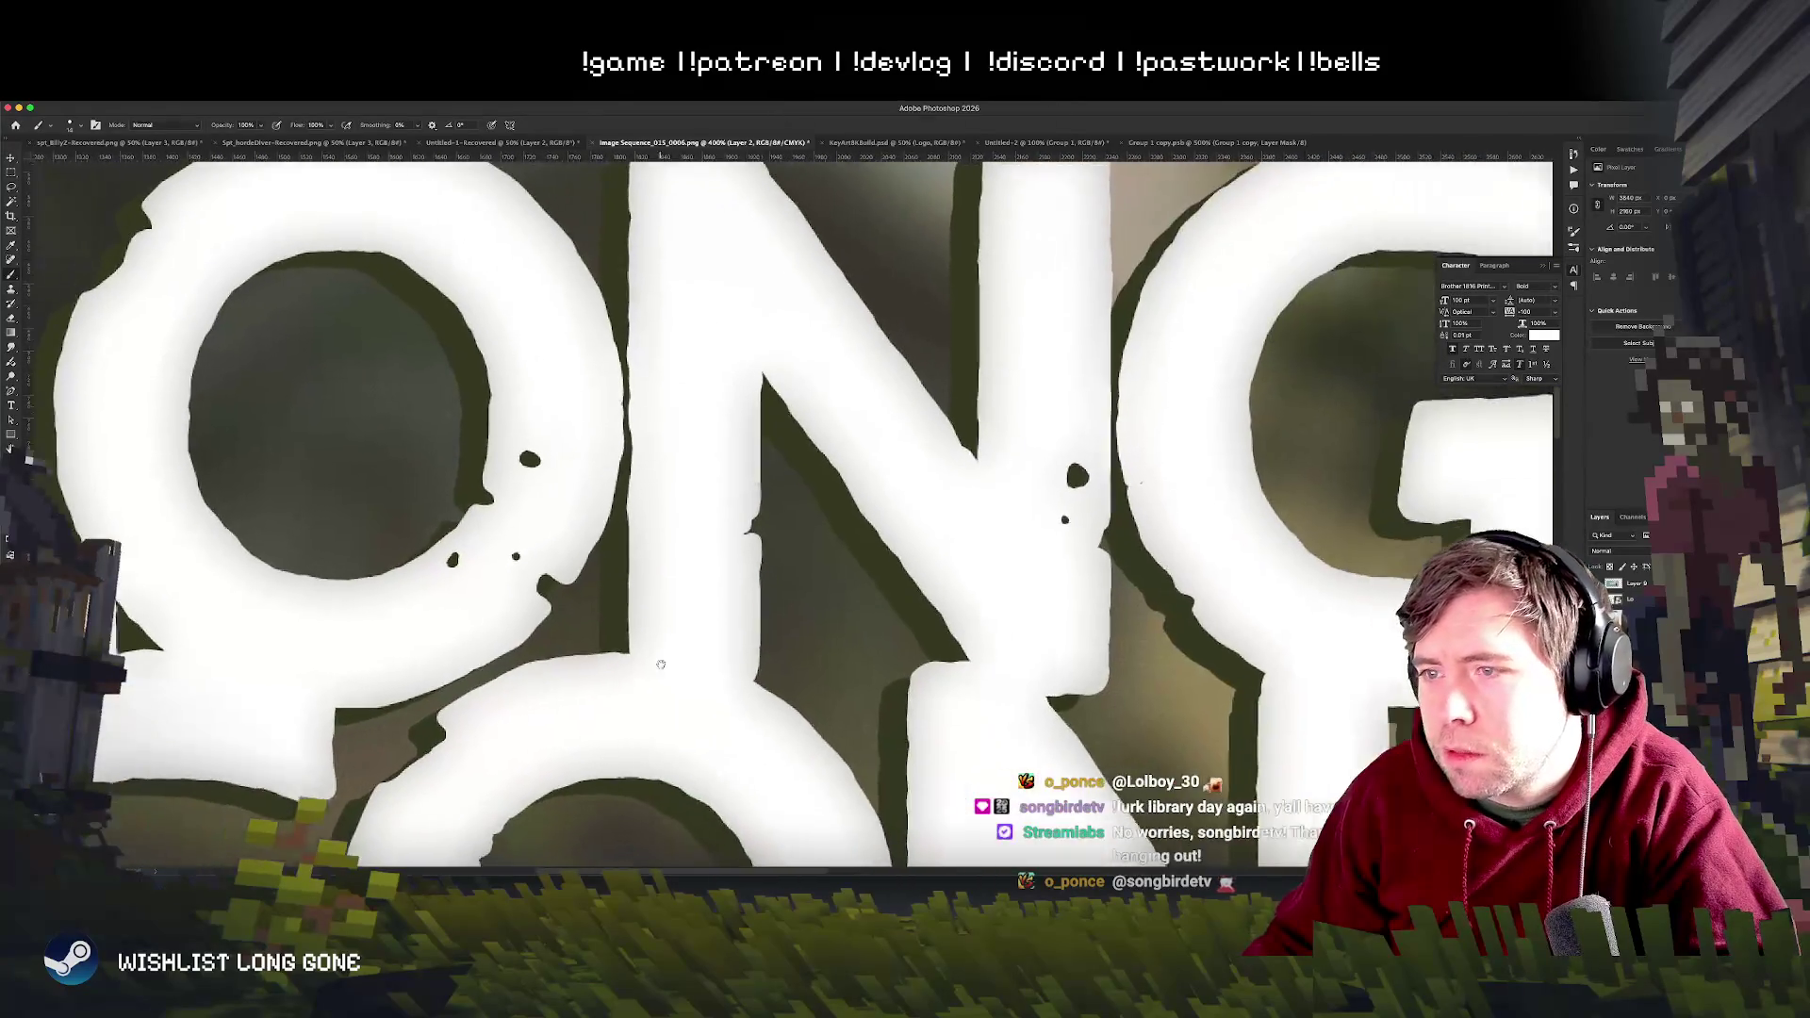
scroll(661, 663, down, 2)
scroll(694, 655, up, 2)
scroll(735, 645, up, 2)
scroll(790, 633, up, 2)
scroll(790, 633, down, 2)
scroll(791, 632, down, 3)
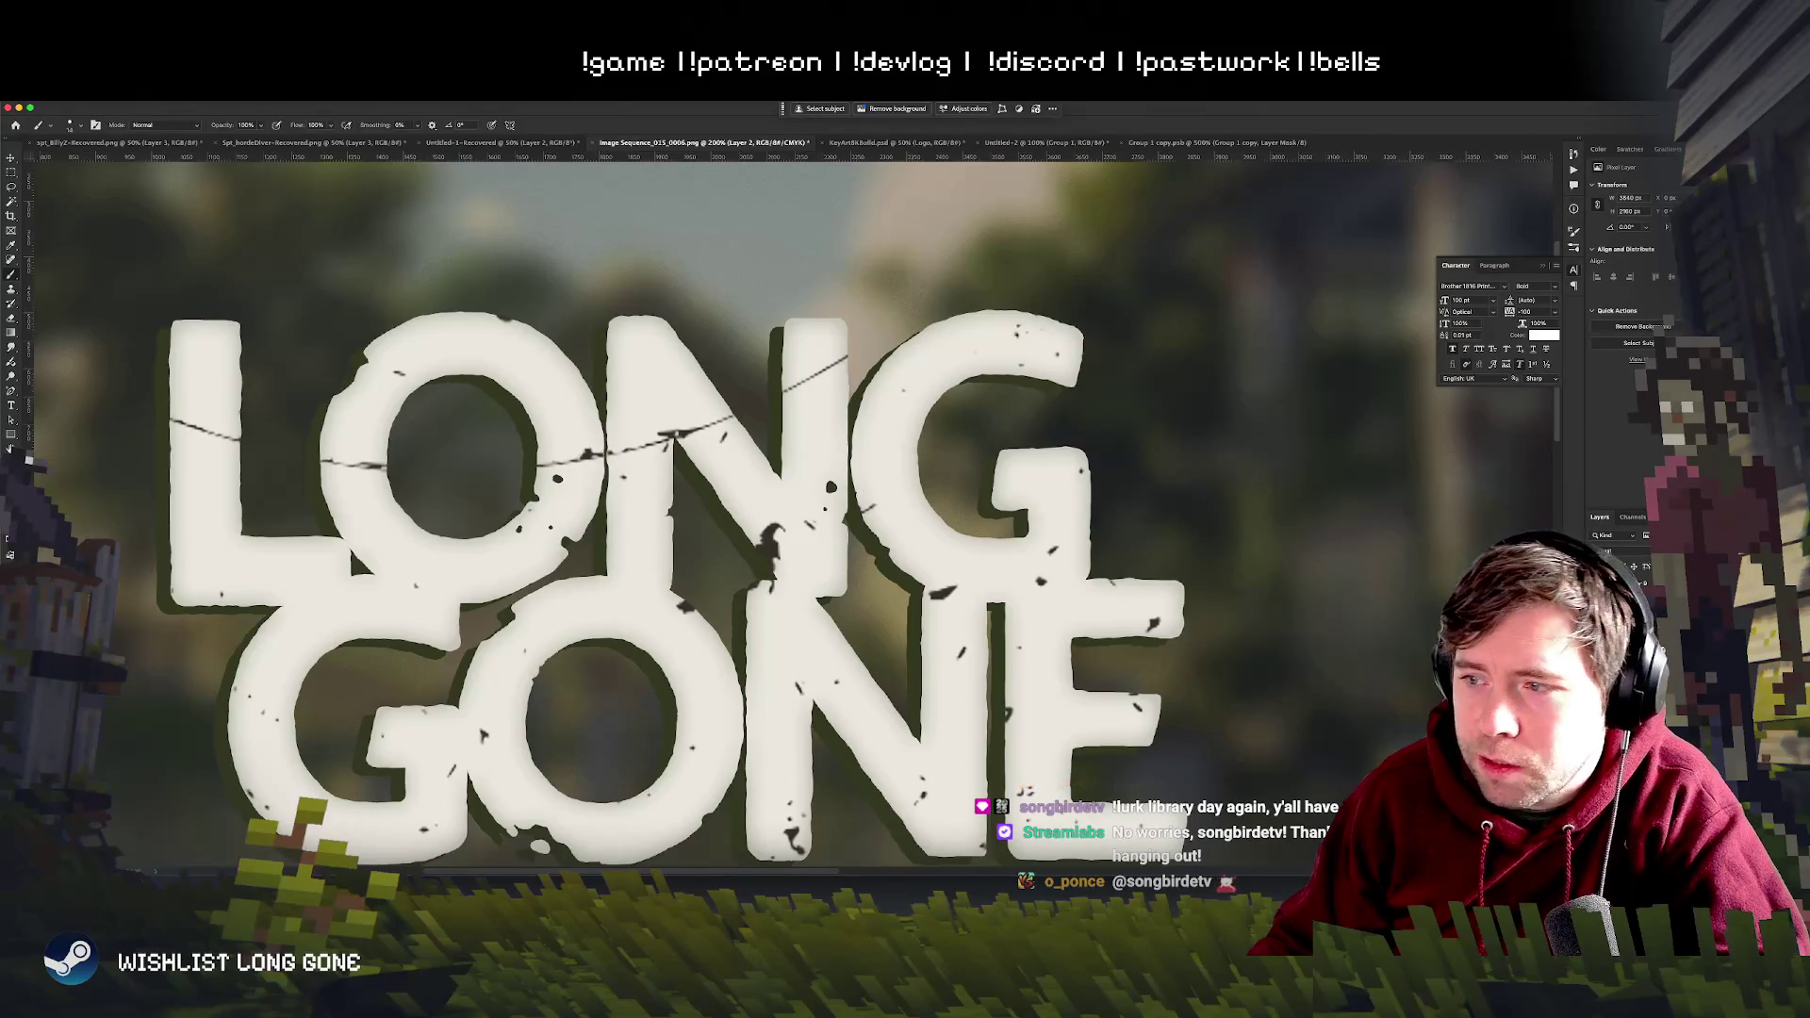
- Hide the crack overlay, fit the image on screen and ready the Gradient tool on the title's mask
key(Delete)
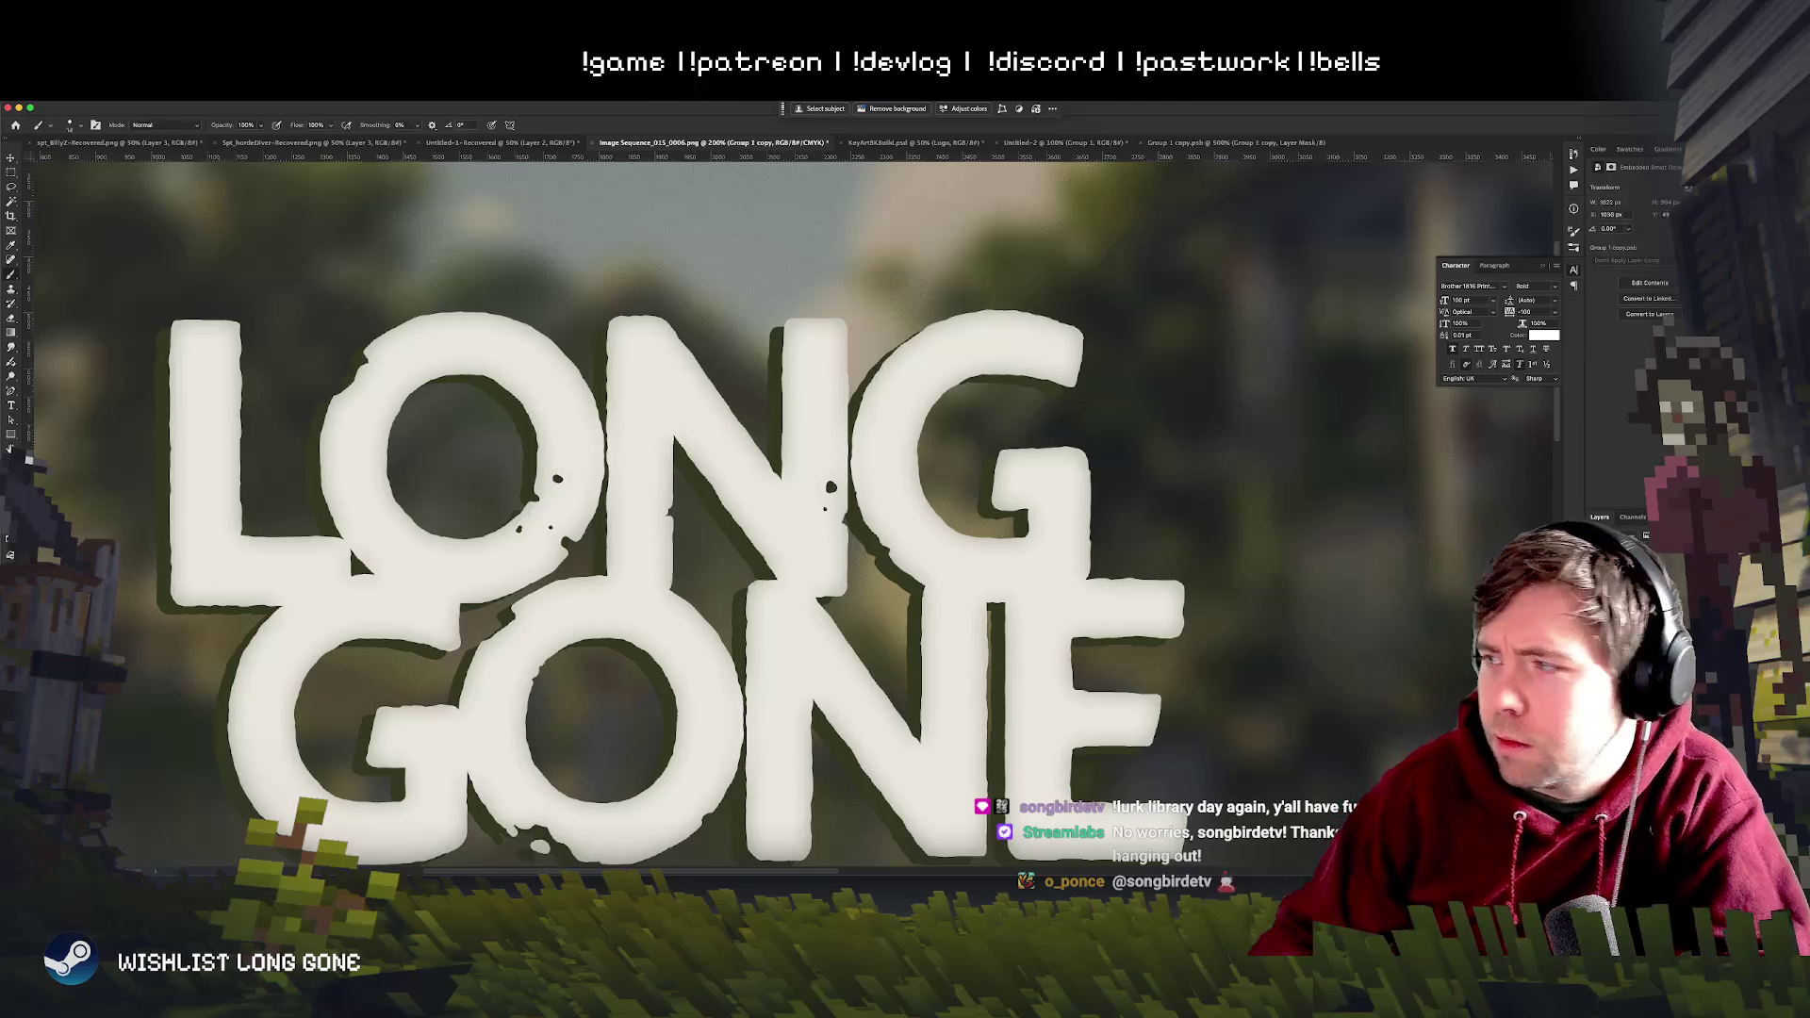
key(ctrl+minus)
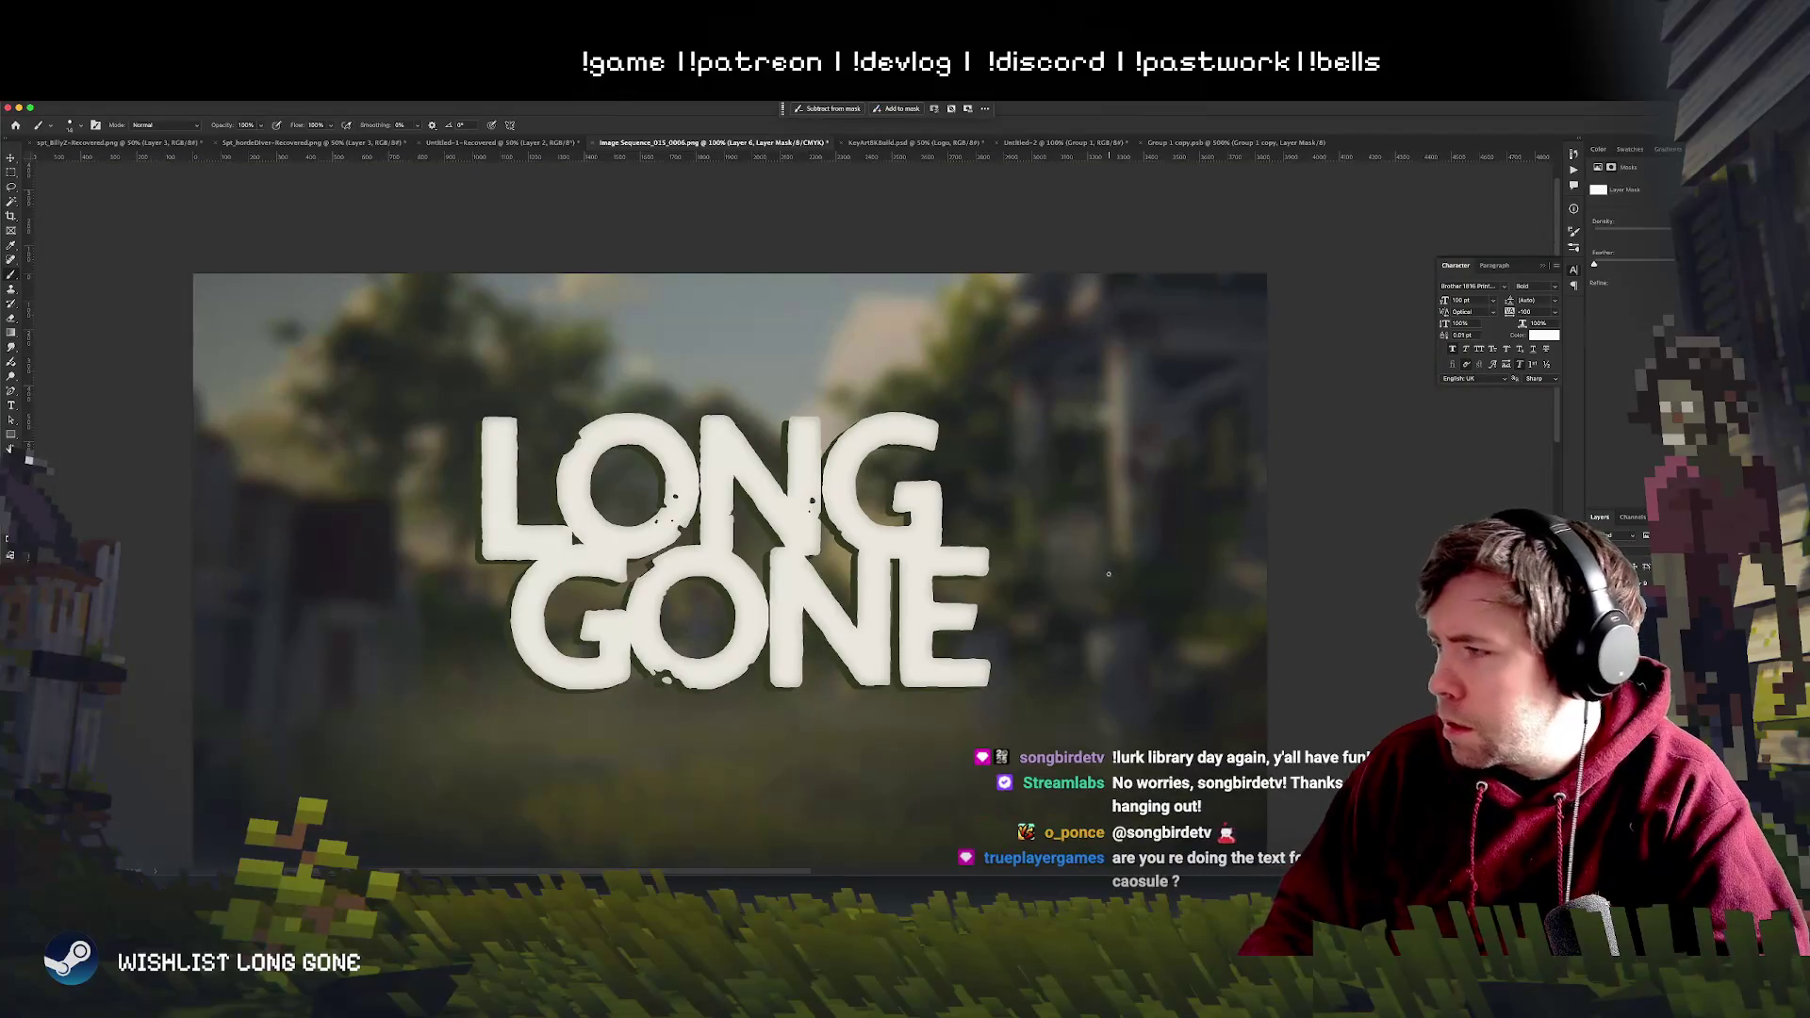
key(g)
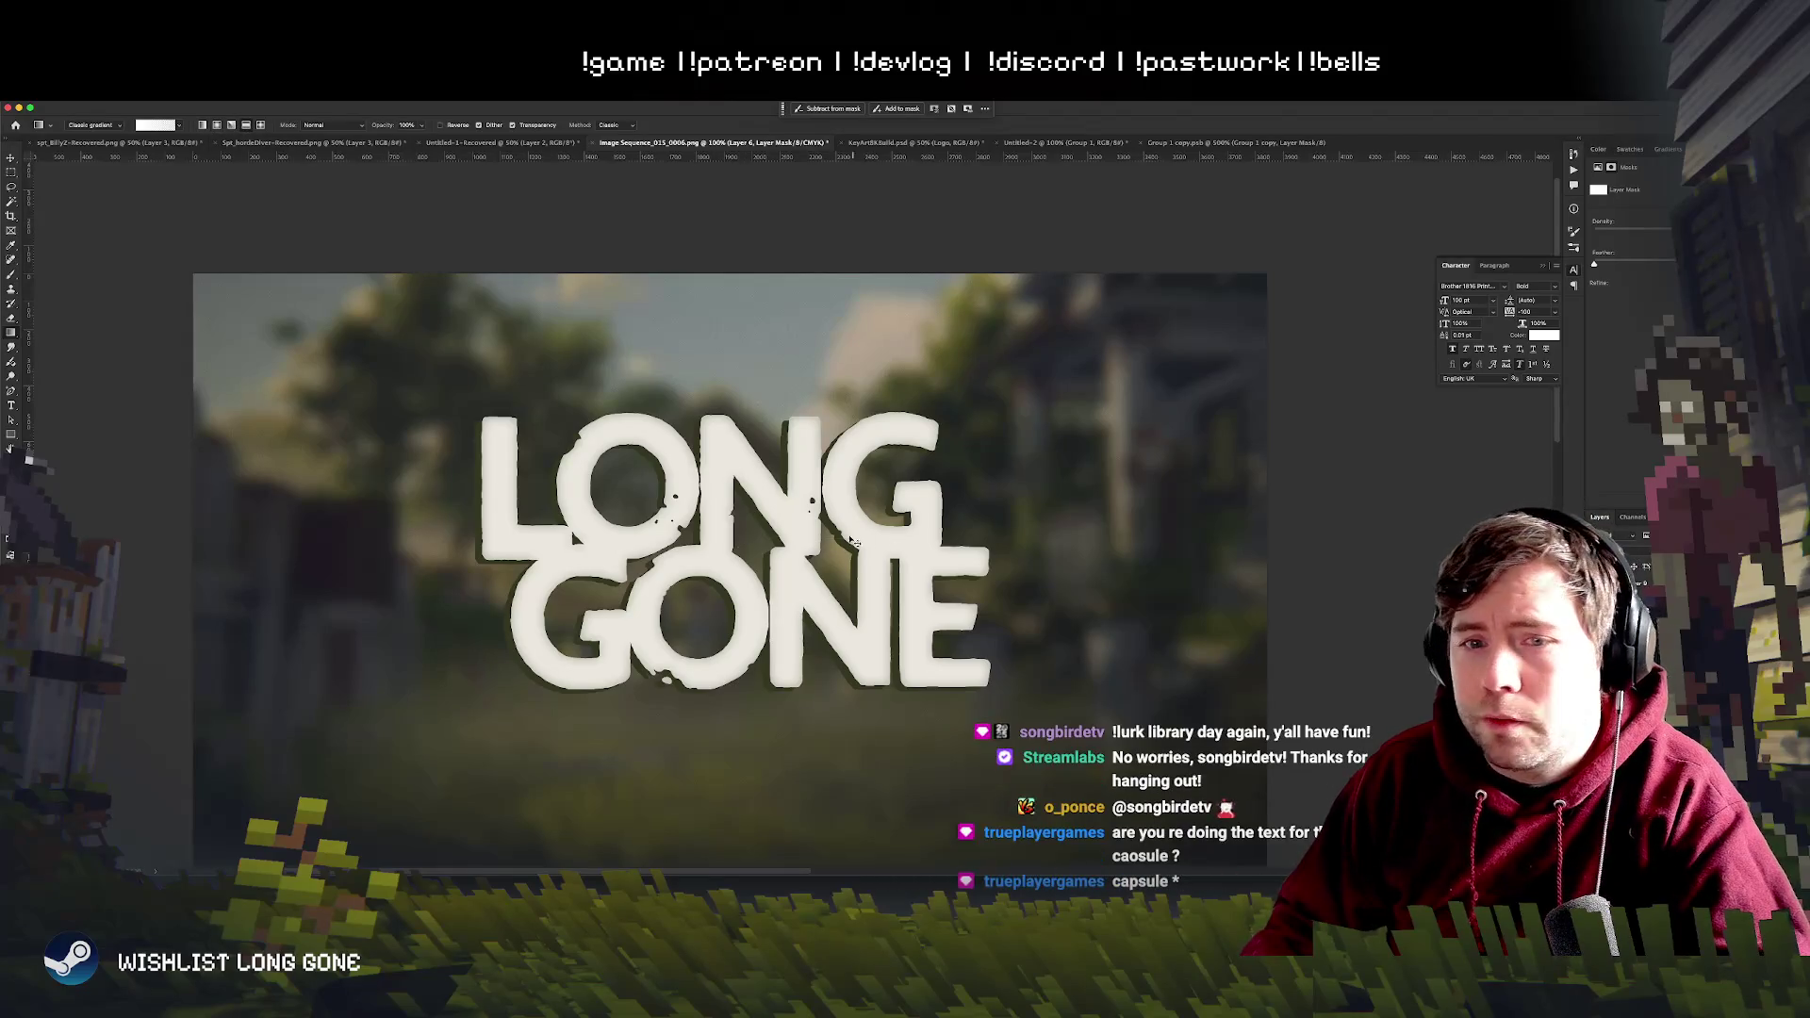
- Swap to white/dark colours and lay a gradient across the title's mask, redoing it once
key(d)
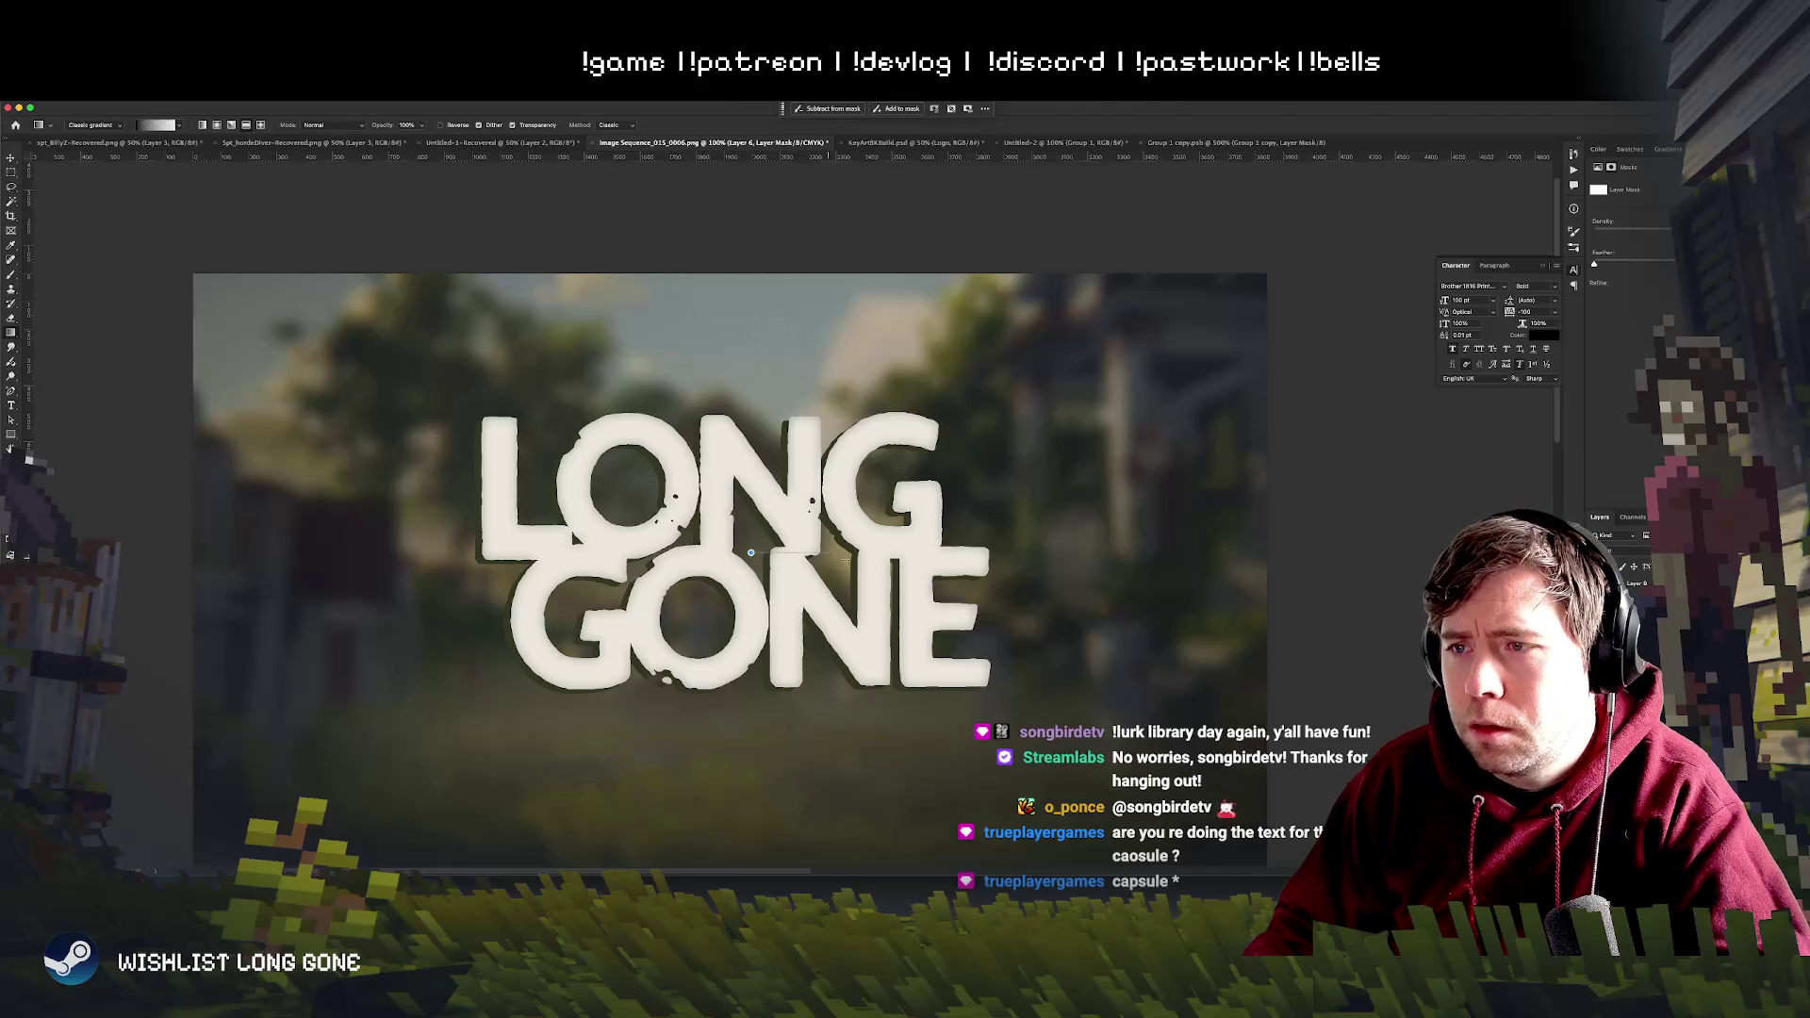
drag(843, 555, 936, 553)
drag(957, 155, 731, 155)
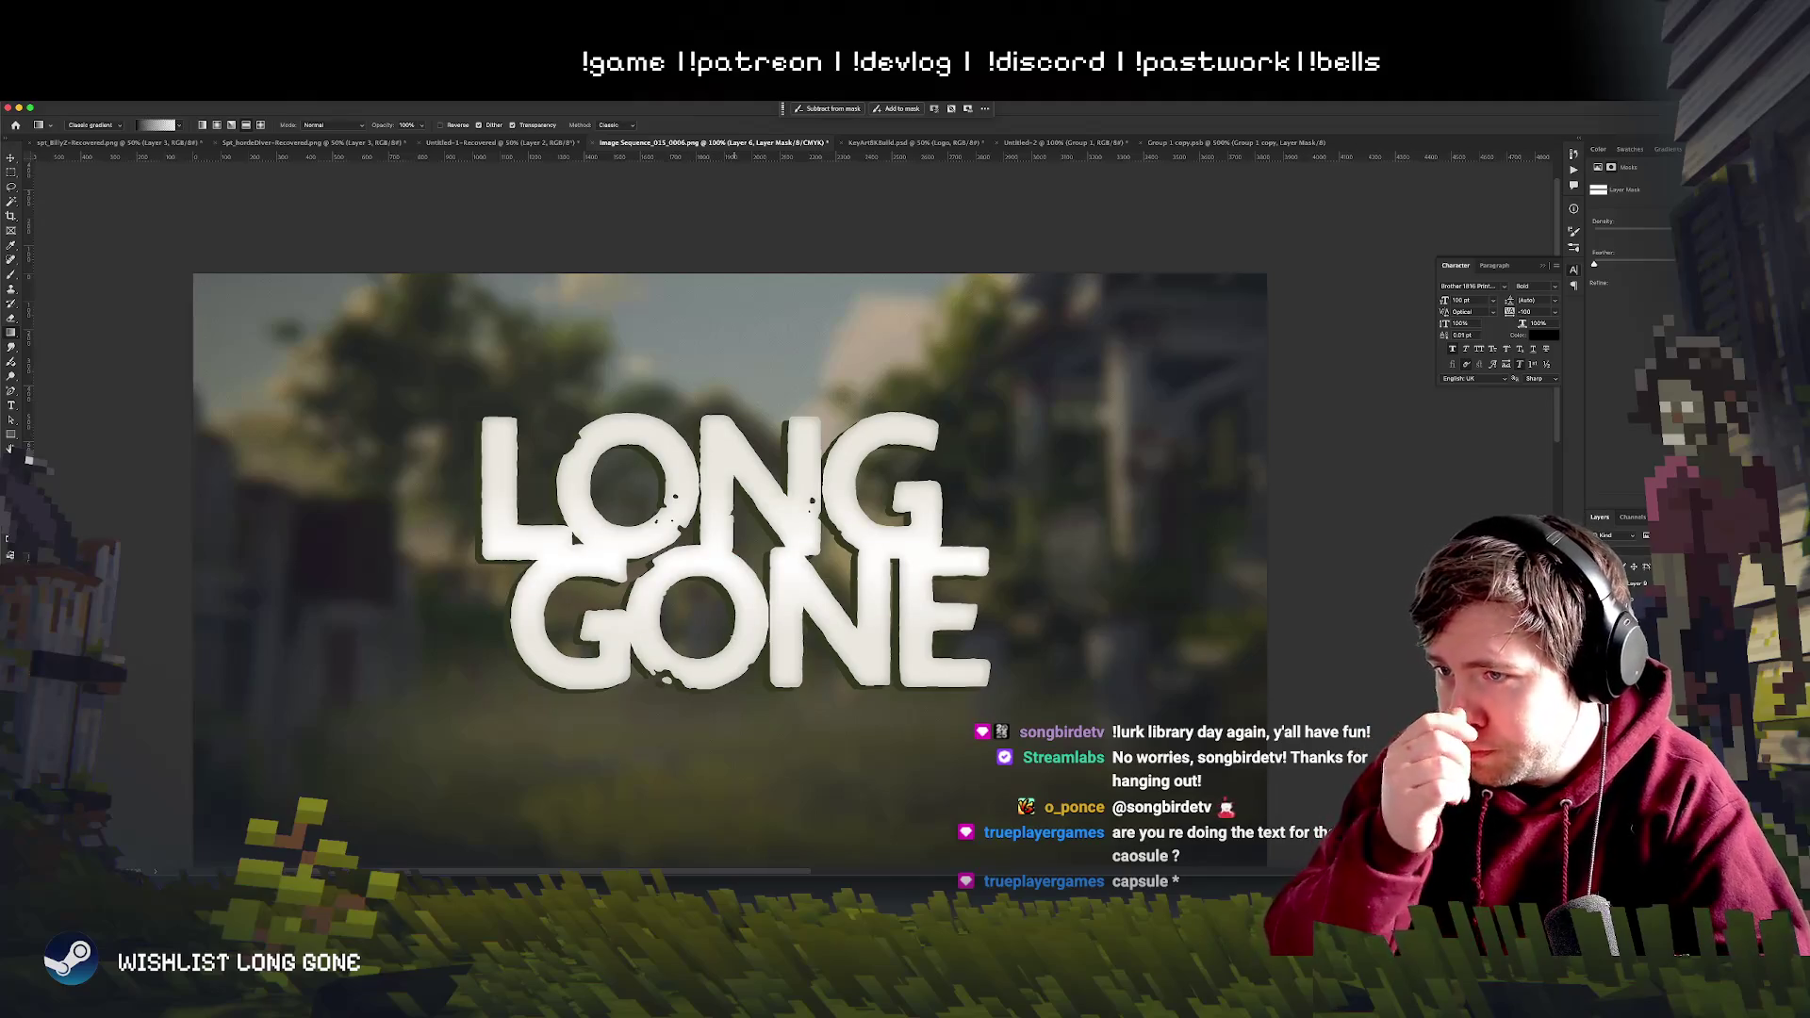
- Check the brightened letters zoomed in, then fit on screen and target the mask again
key(ctrl+plus)
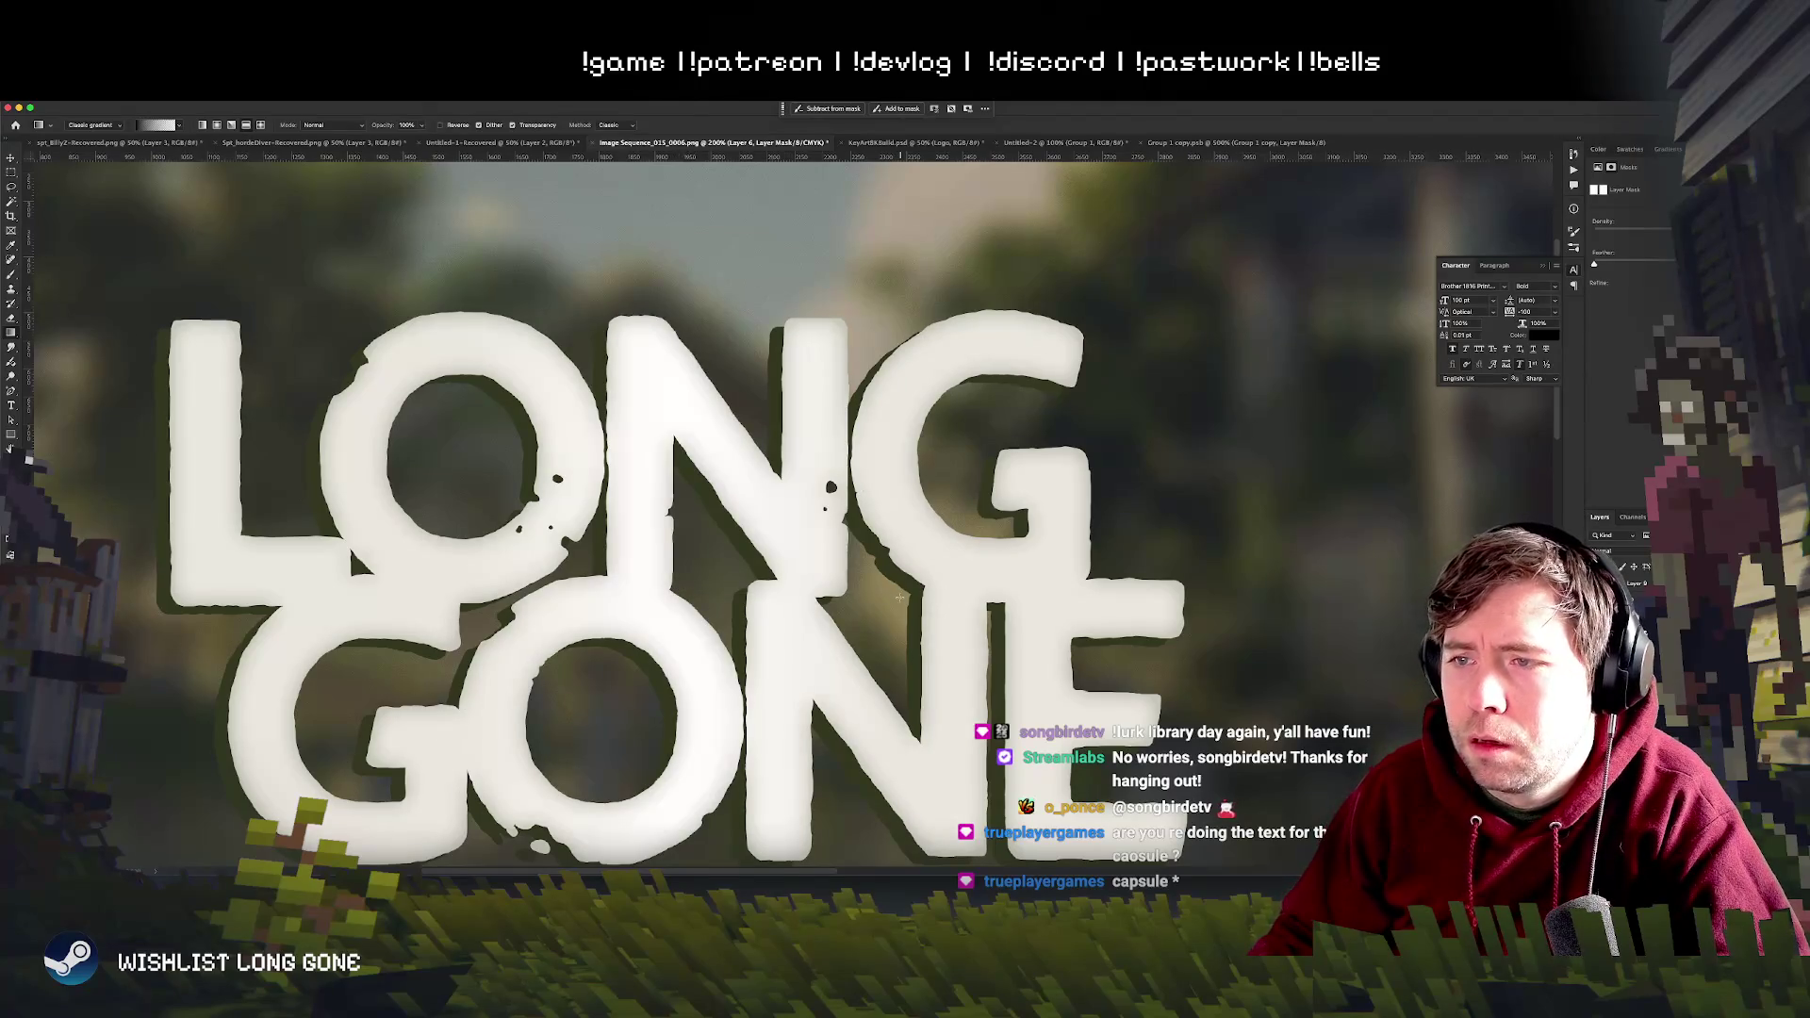
key(super+2)
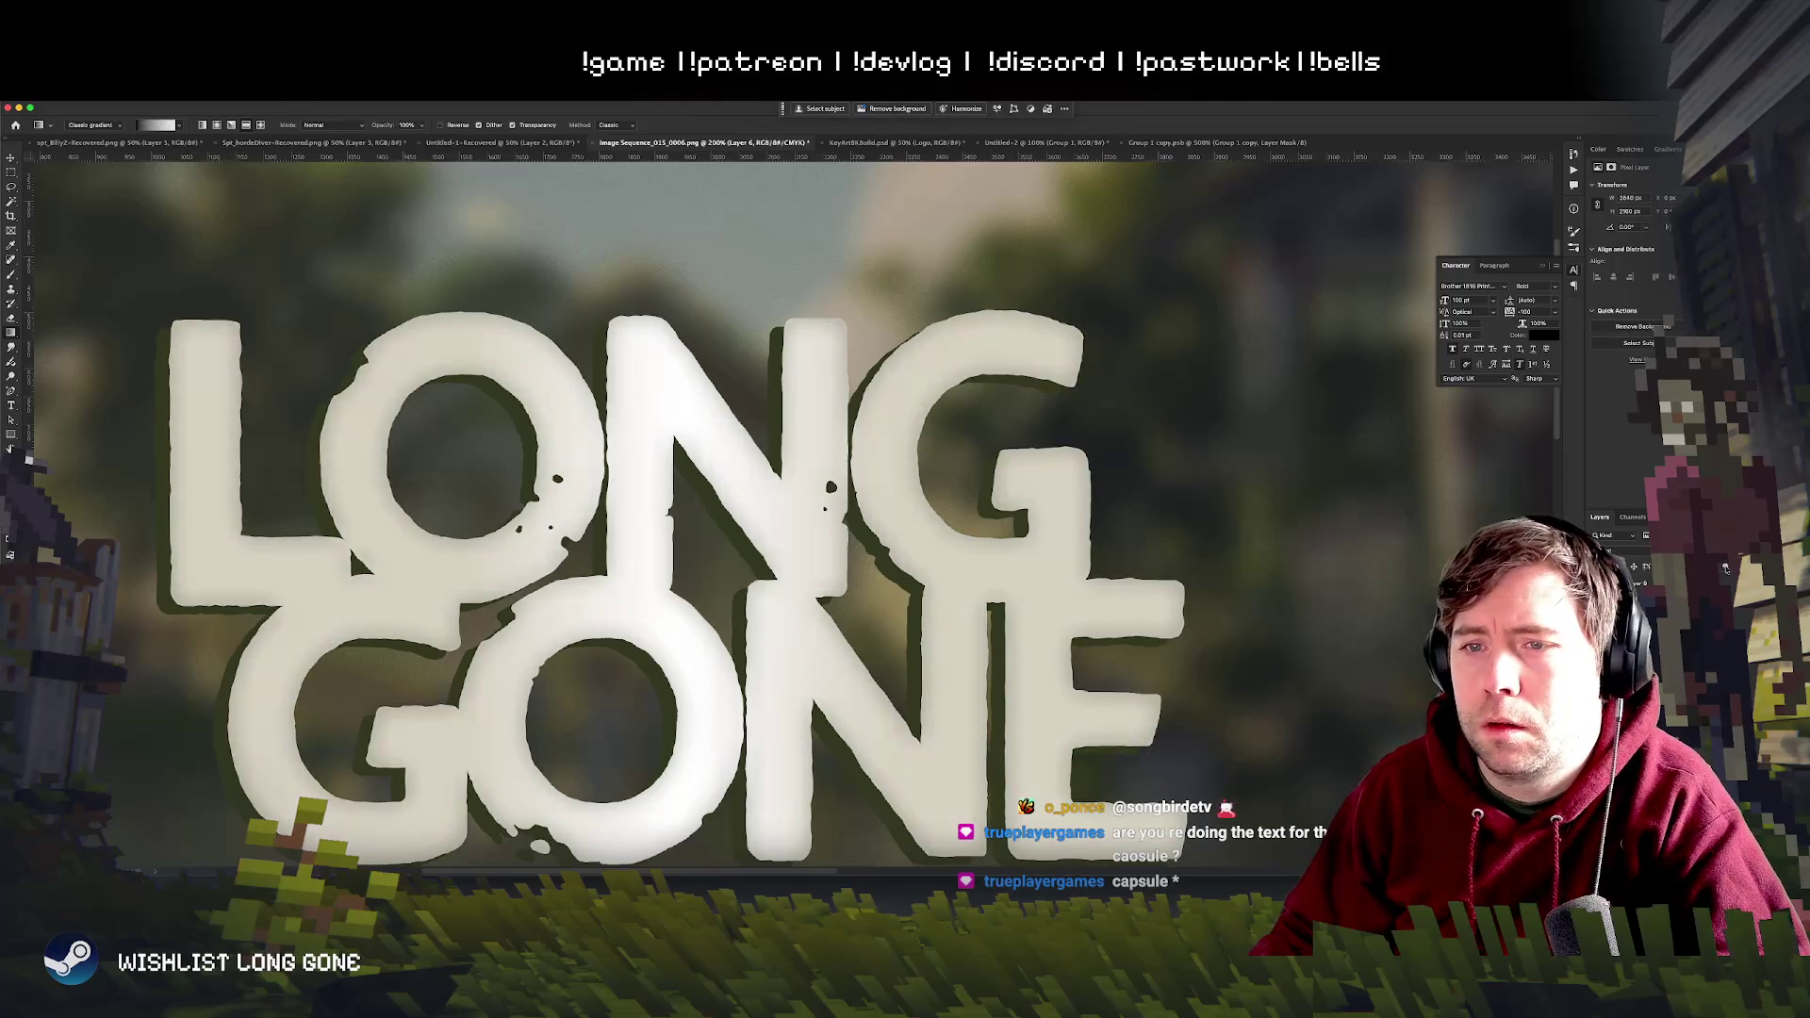
key(super+minus)
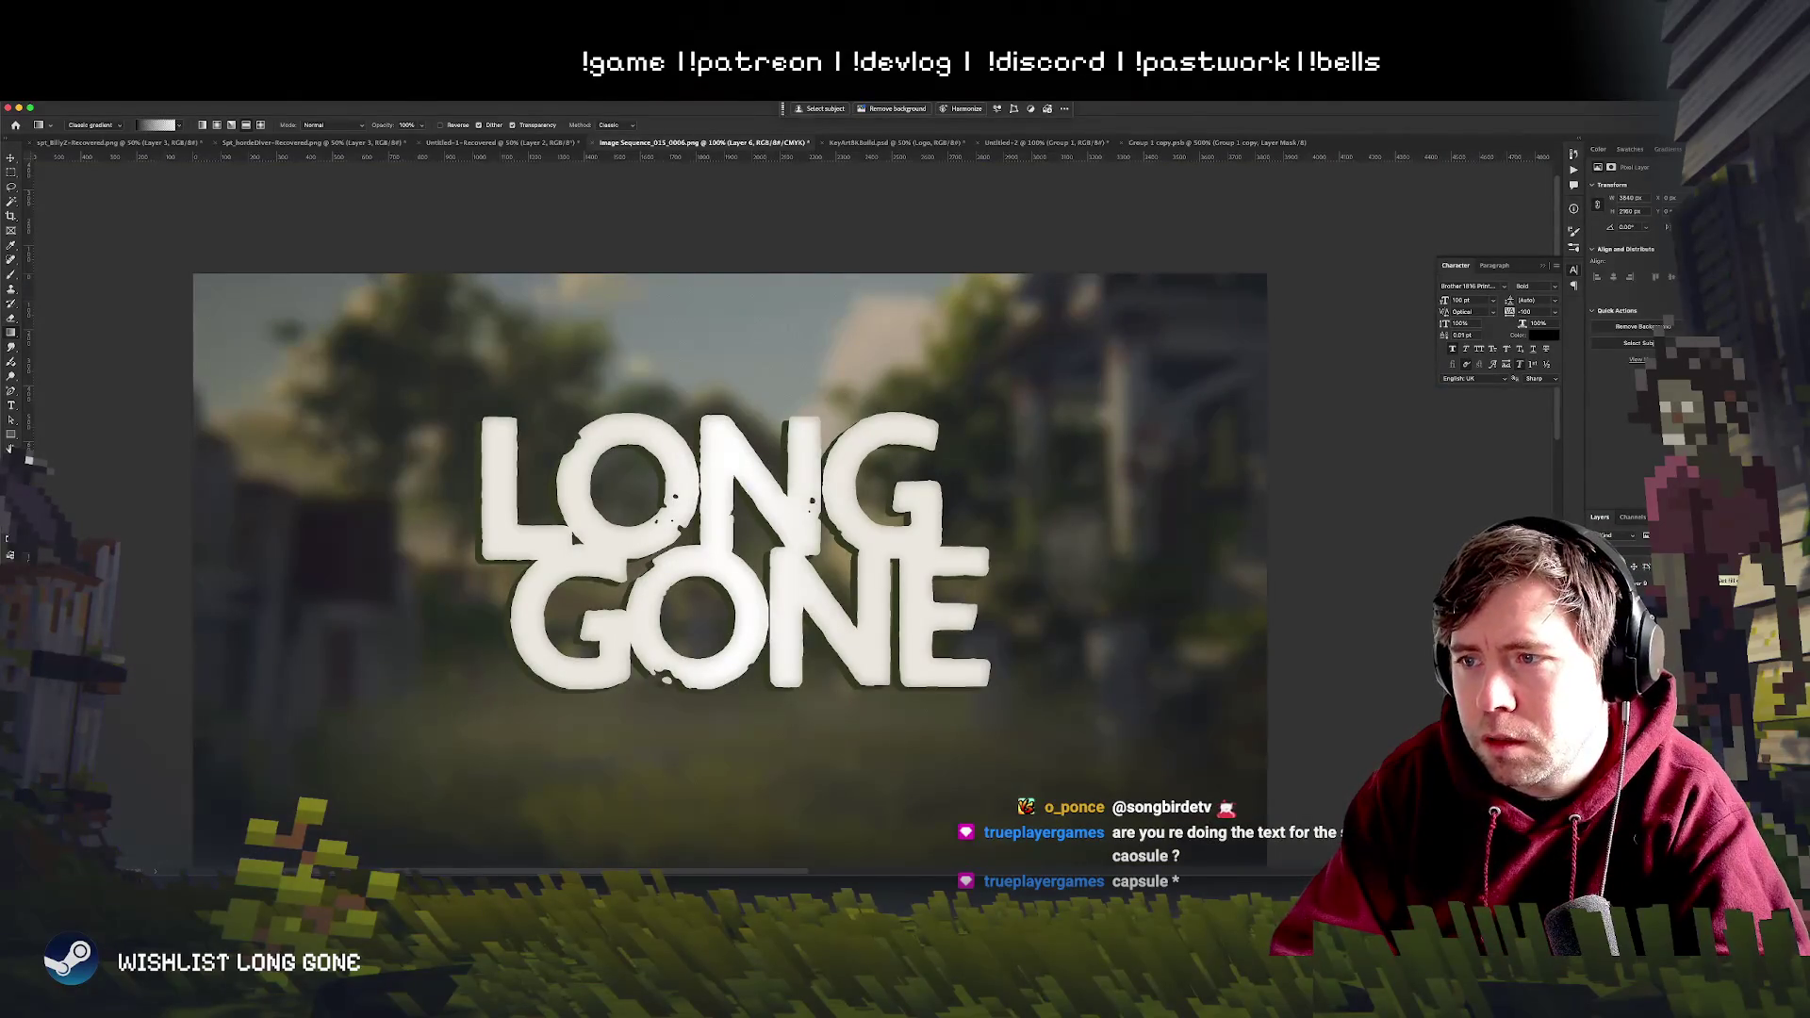
key(super+backslash)
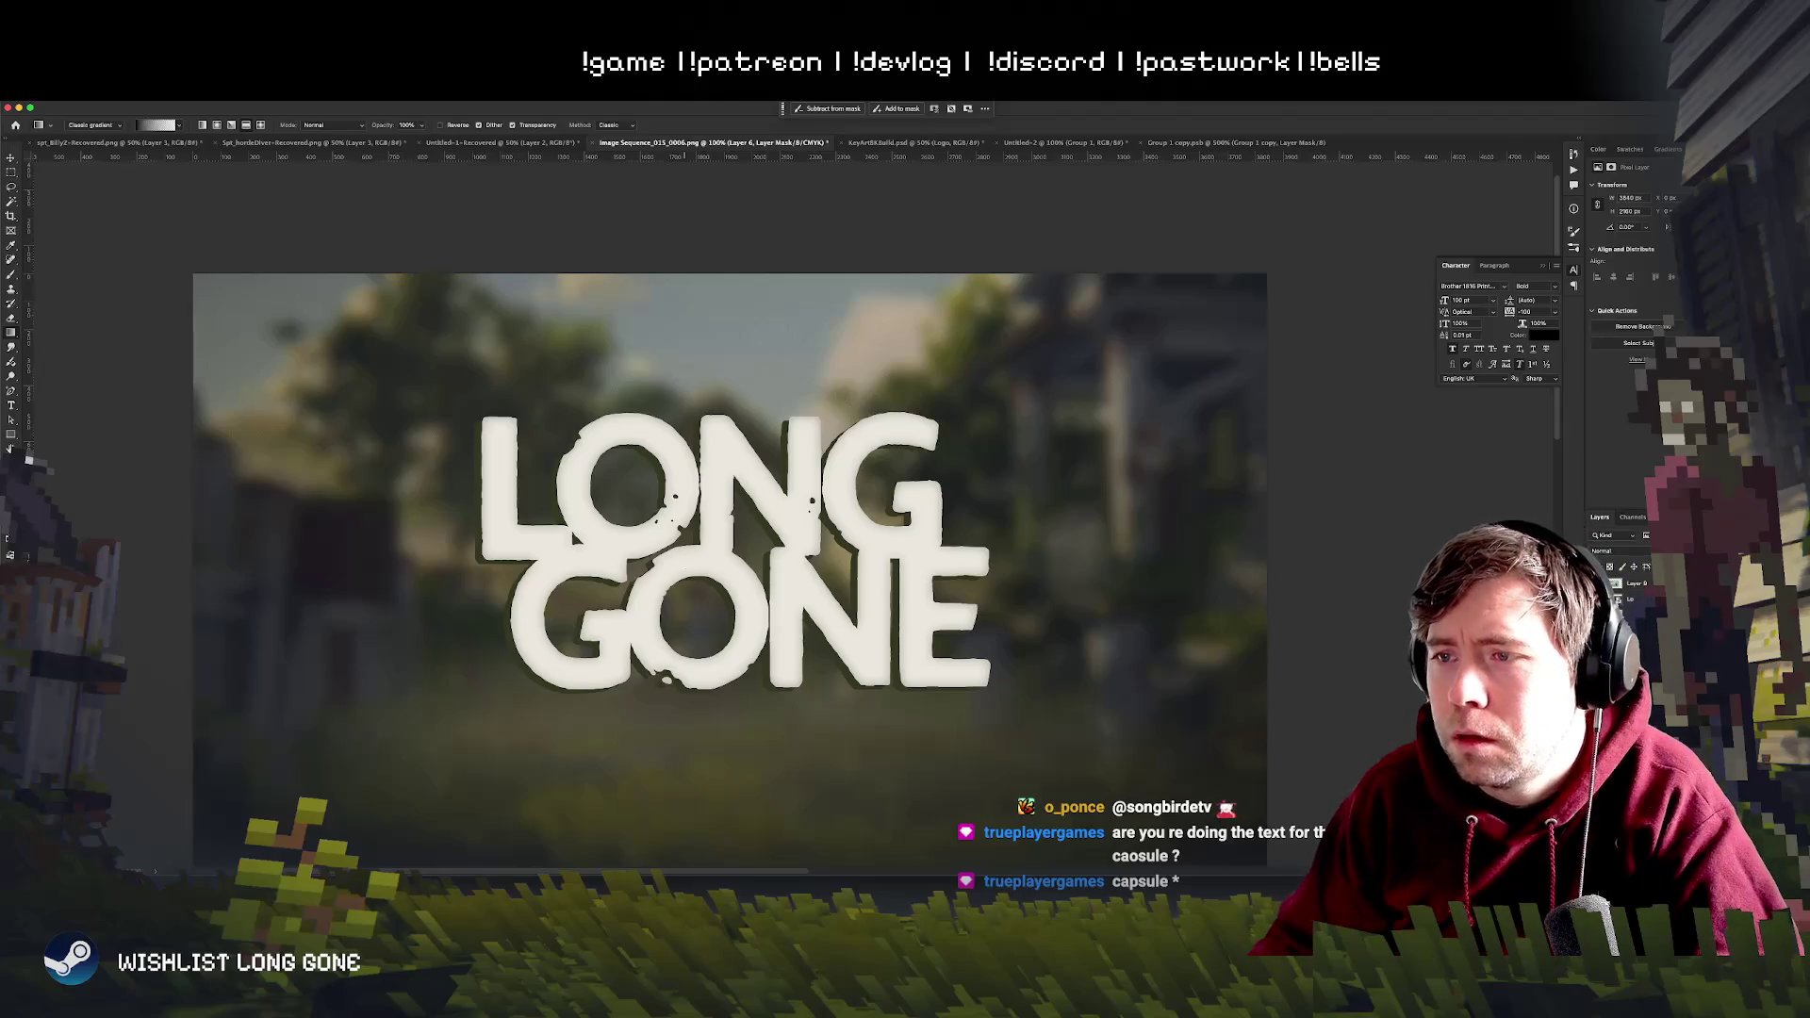
- Brush light strokes to brighten the letter middles and the tops of the O and G
drag(728, 555, 766, 539)
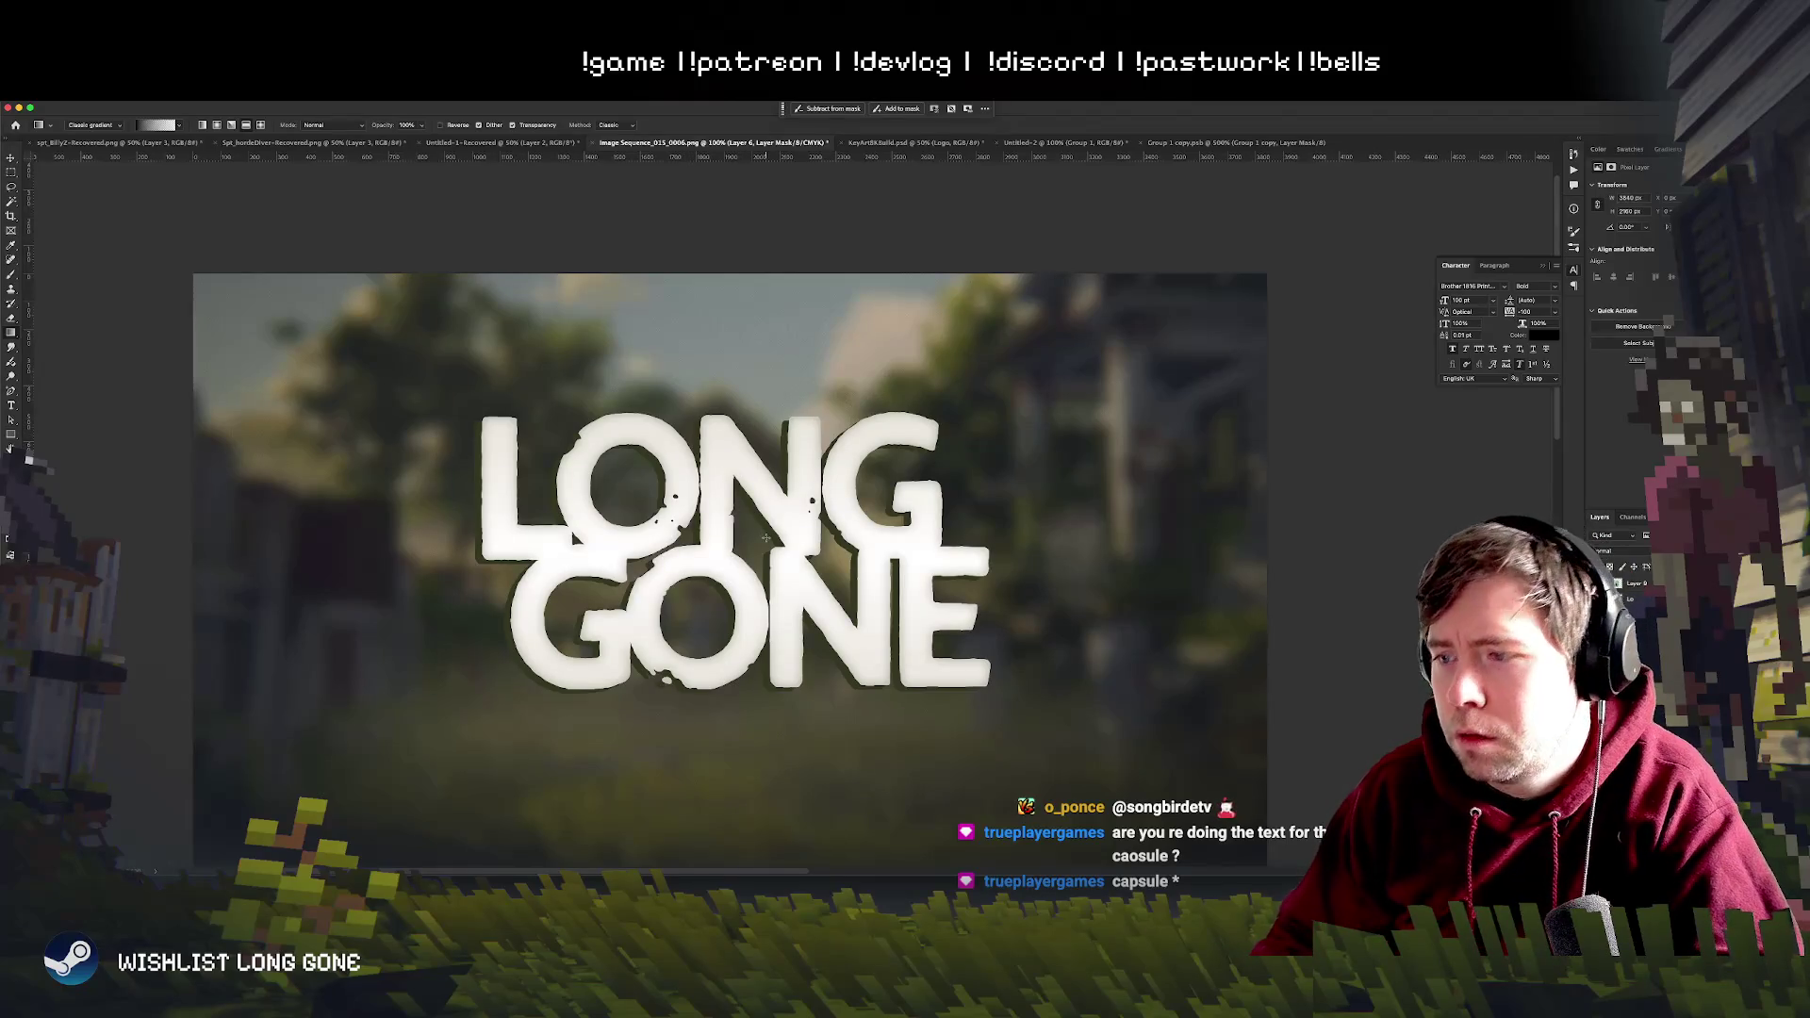
drag(763, 535, 764, 558)
click(716, 527)
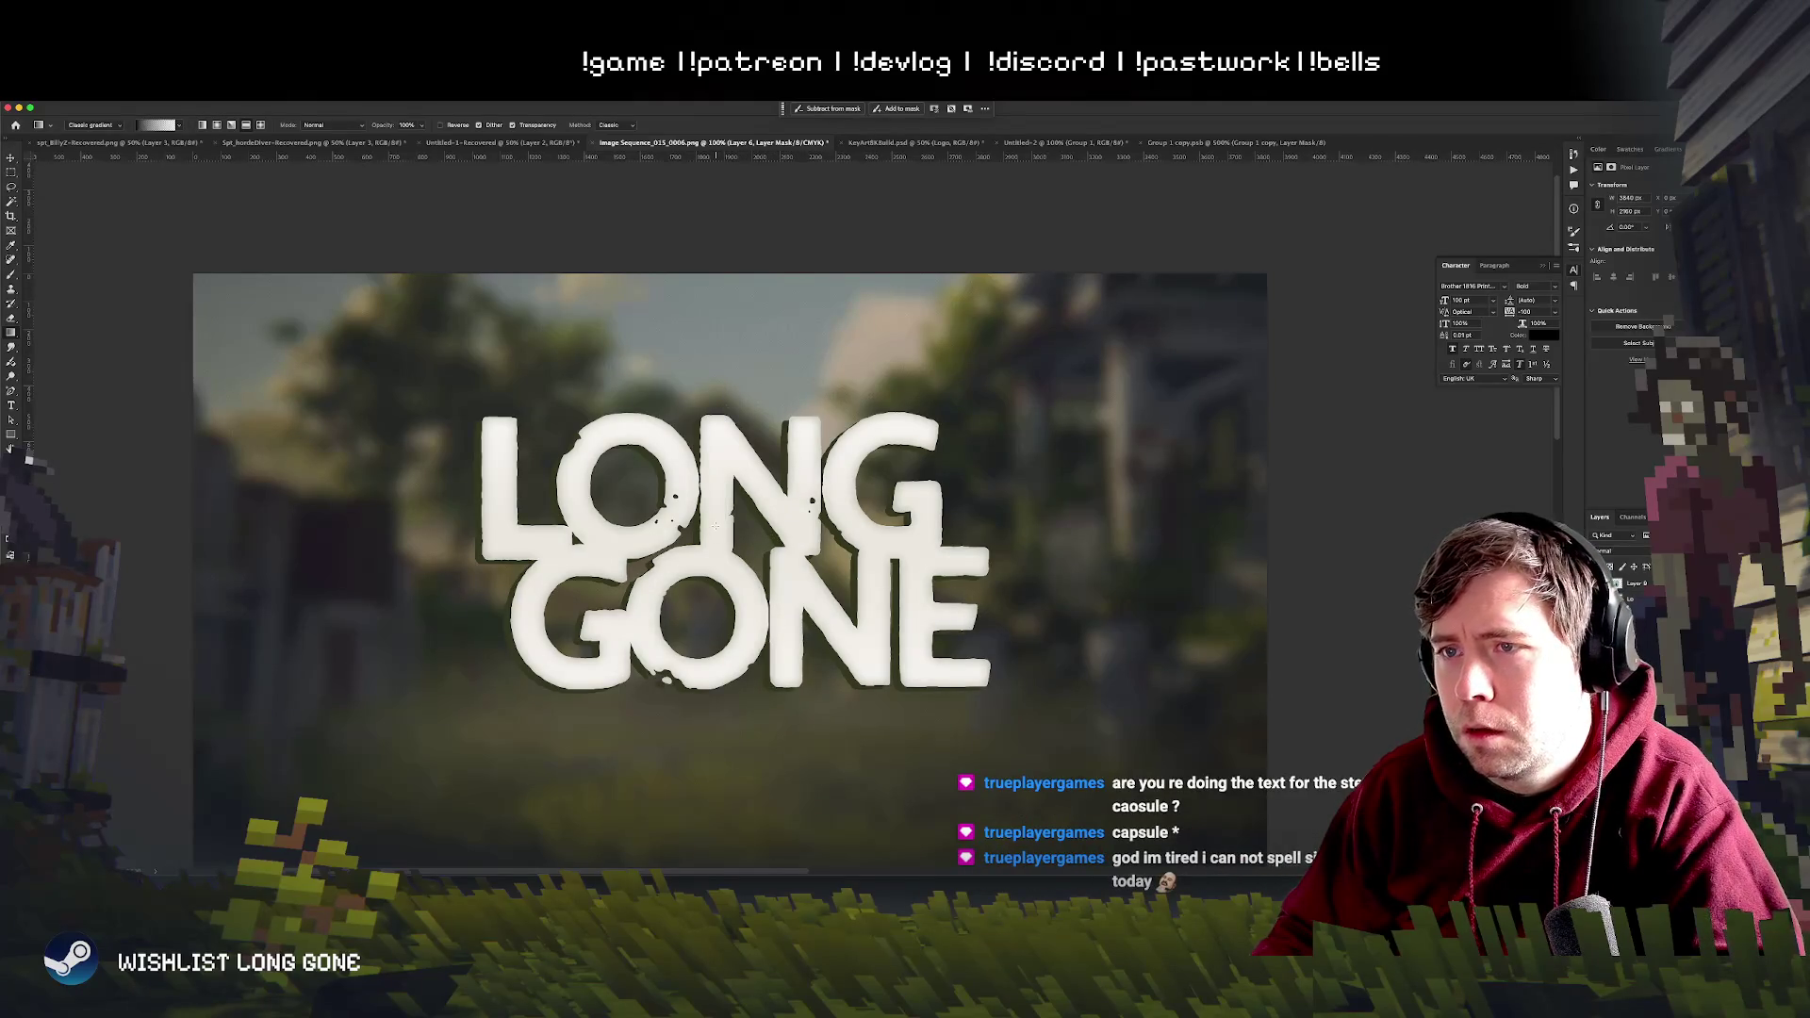
- Zoom on the title, then switch to the KeyArt document for comparison
key(super+equal)
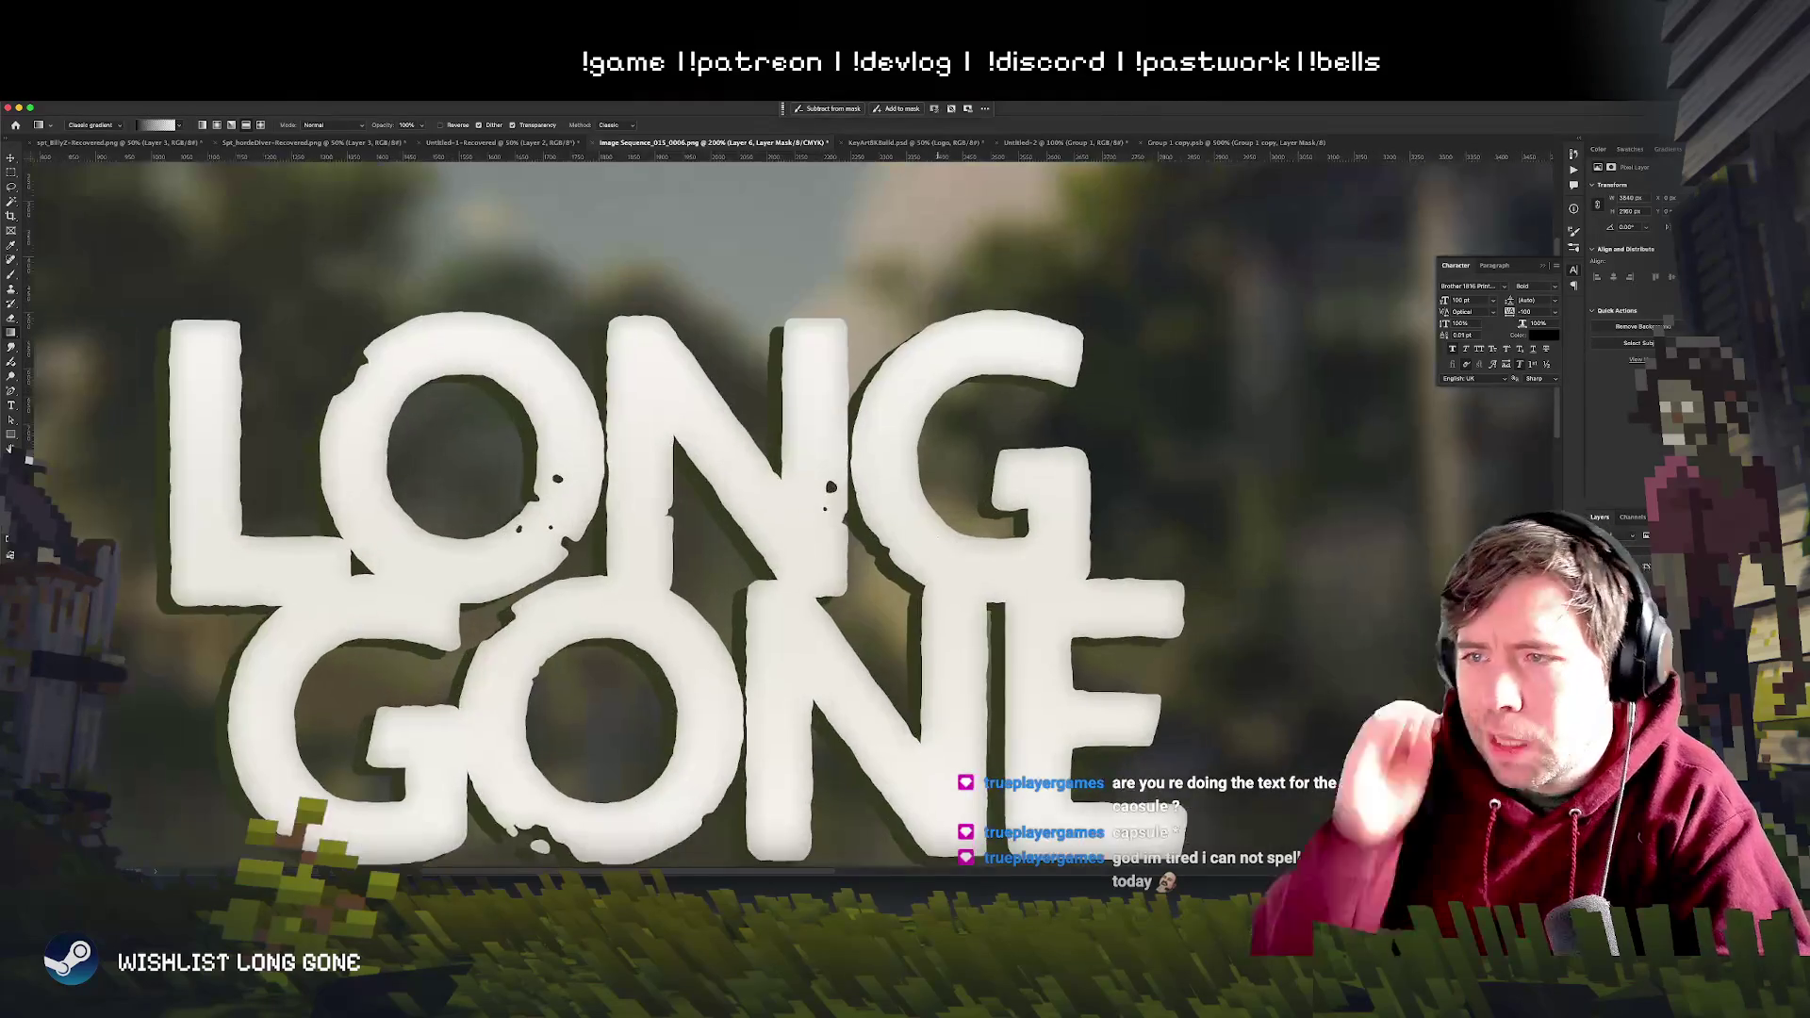
key(super+minus)
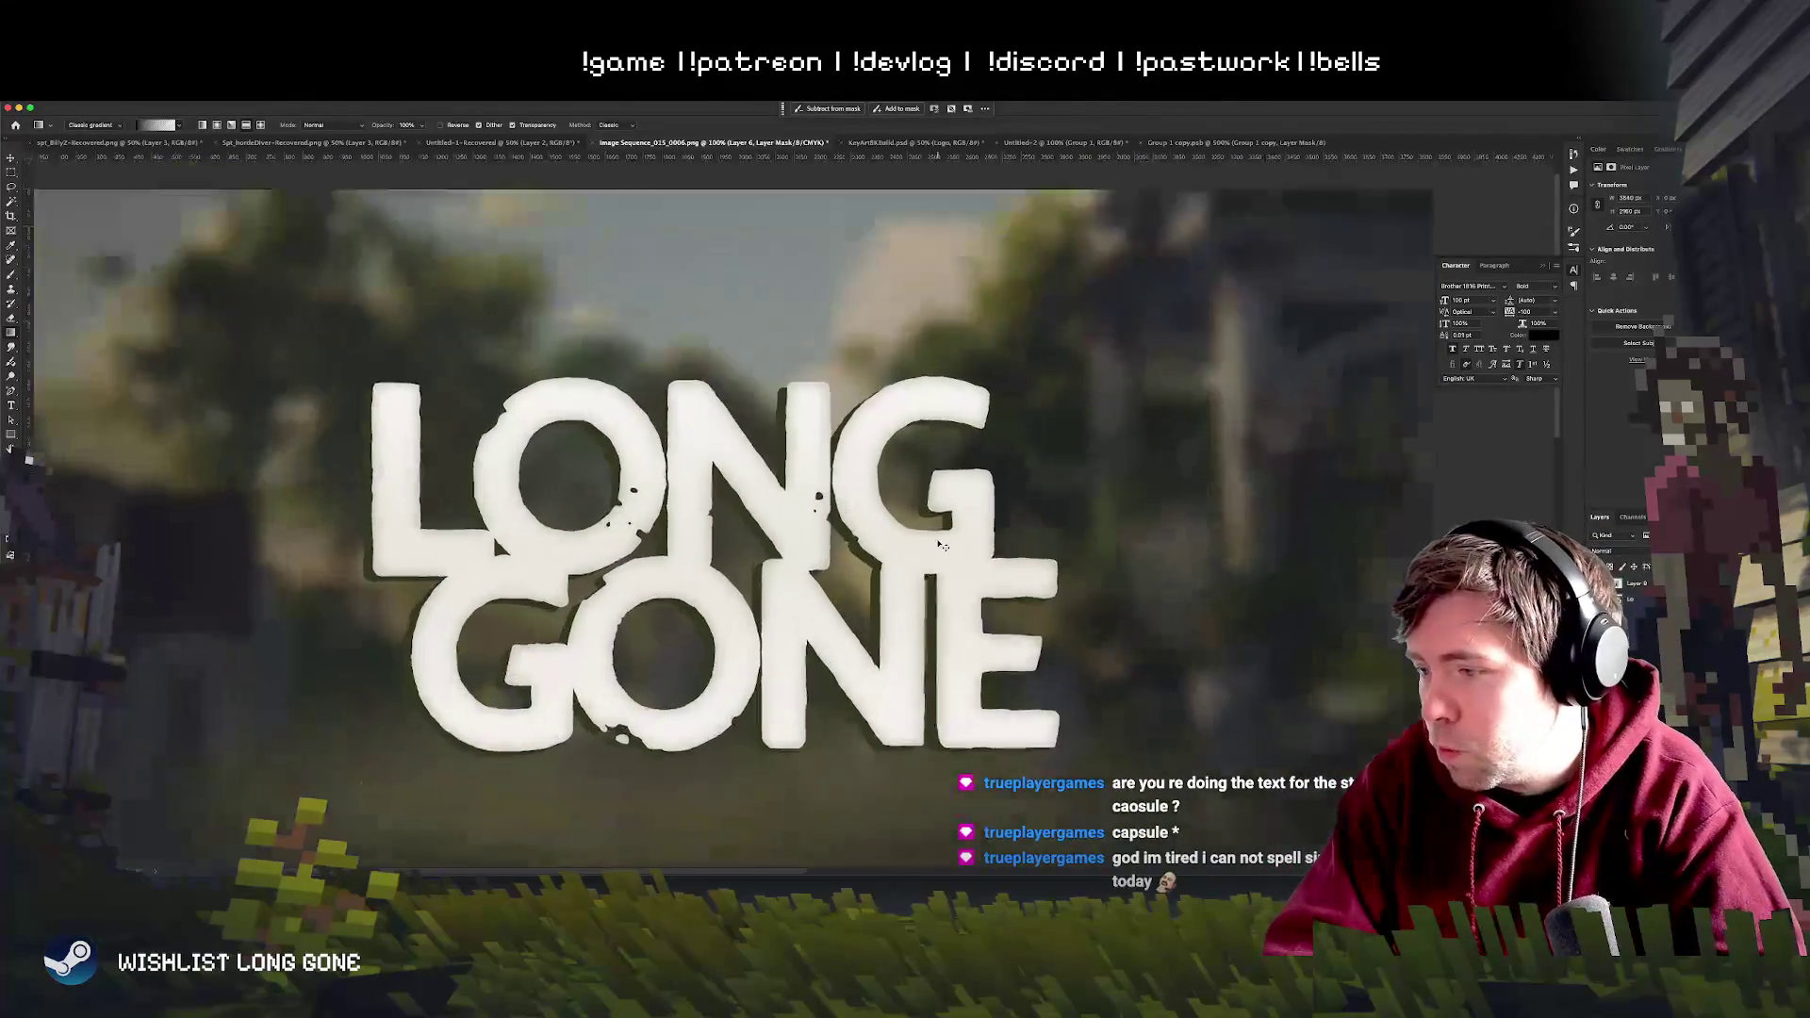
key(super+equal)
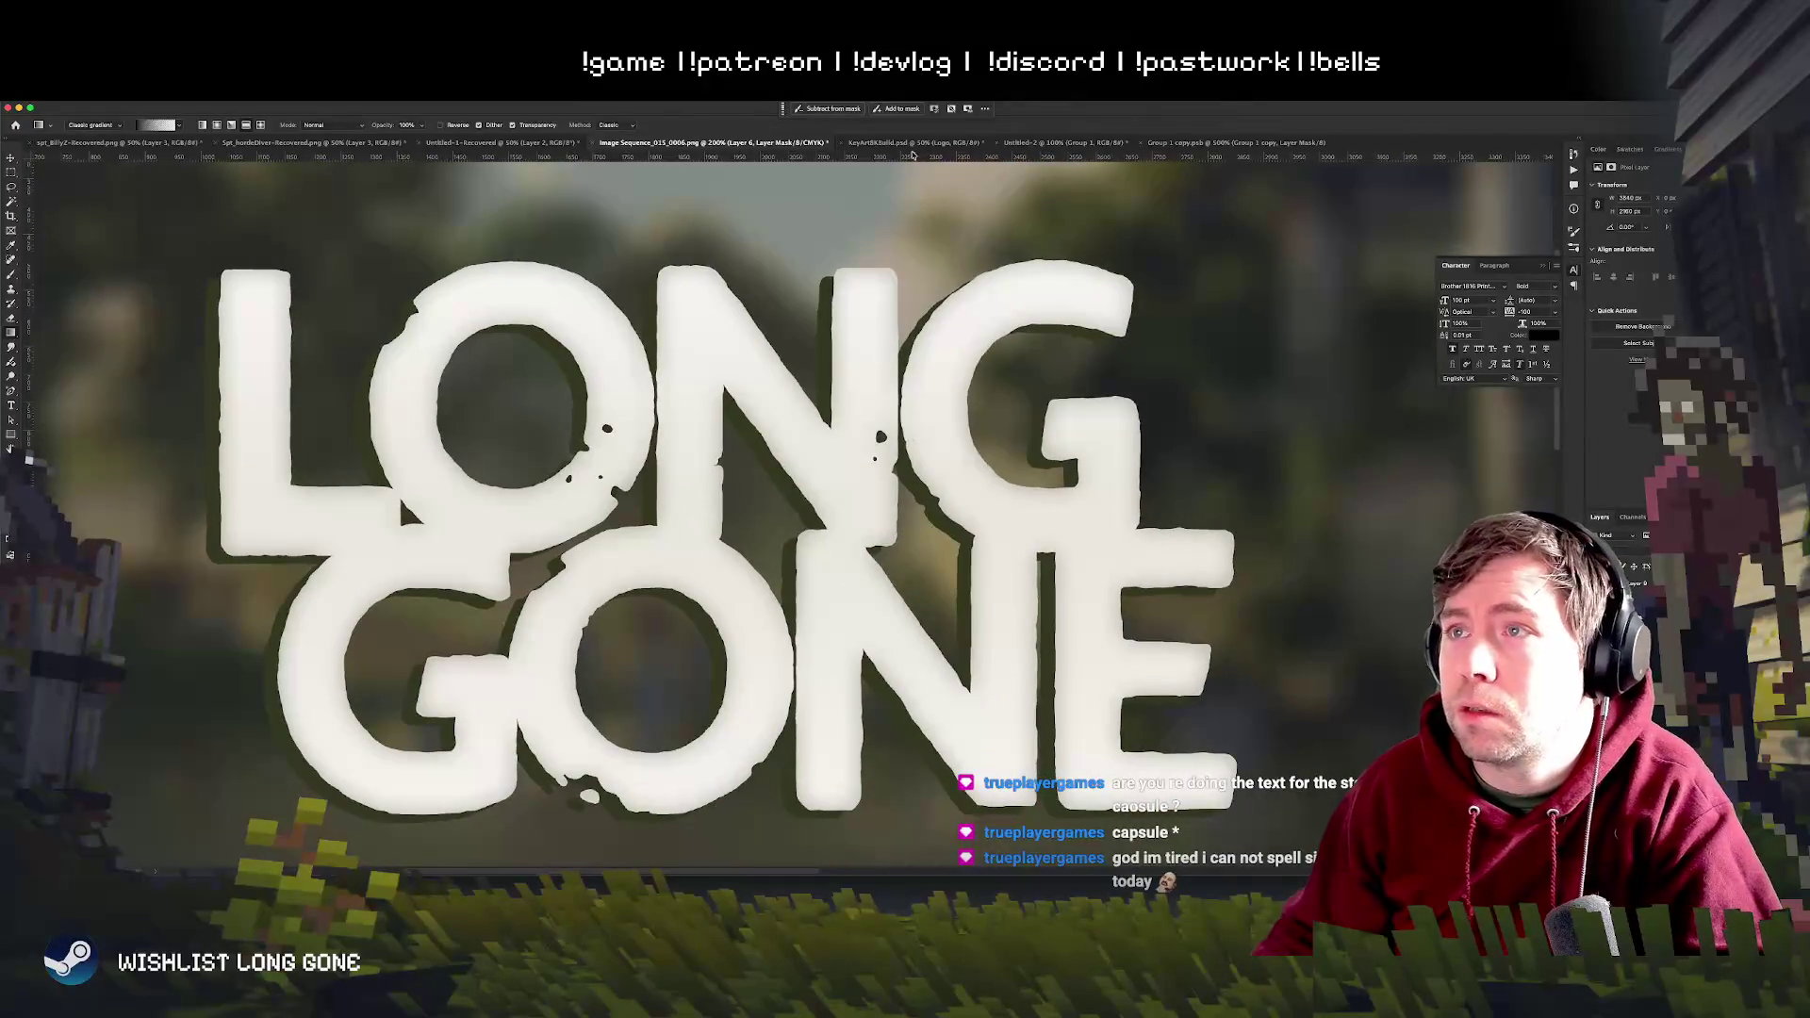
click(912, 144)
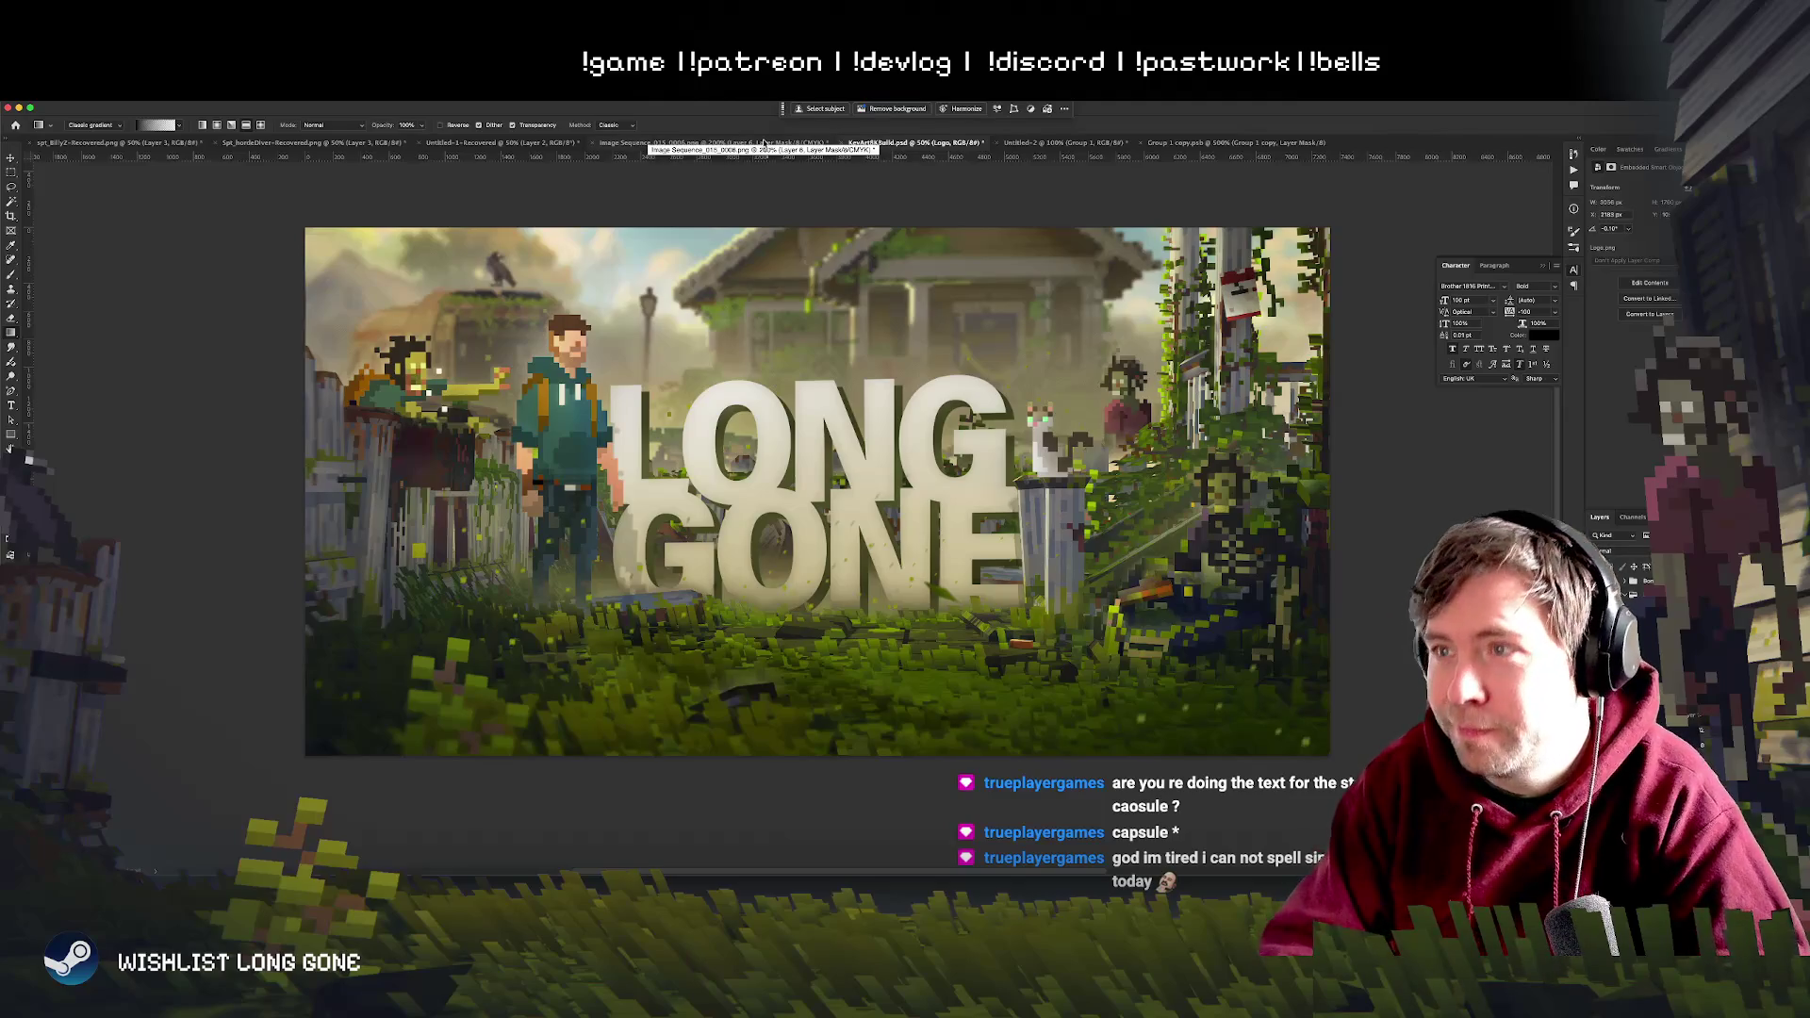
- Switch back to the Image Sequence document and zoom in on the white title
click(680, 145)
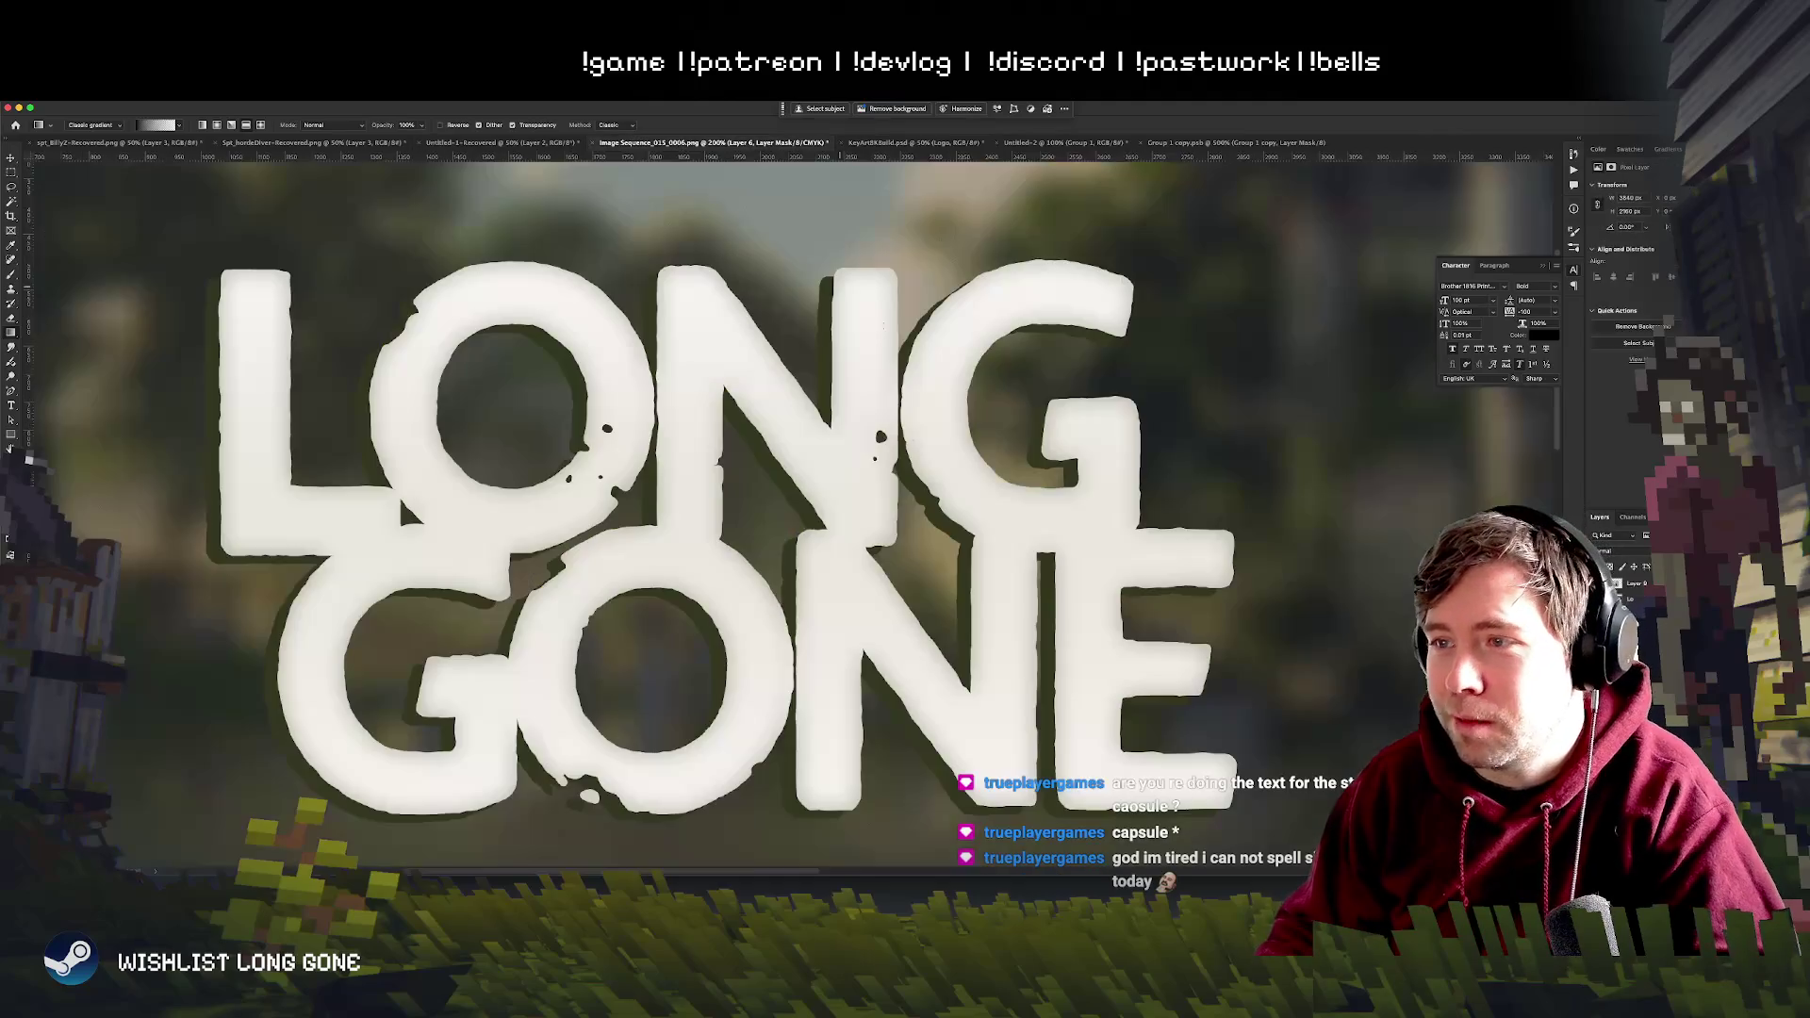
key(ctrl+plus)
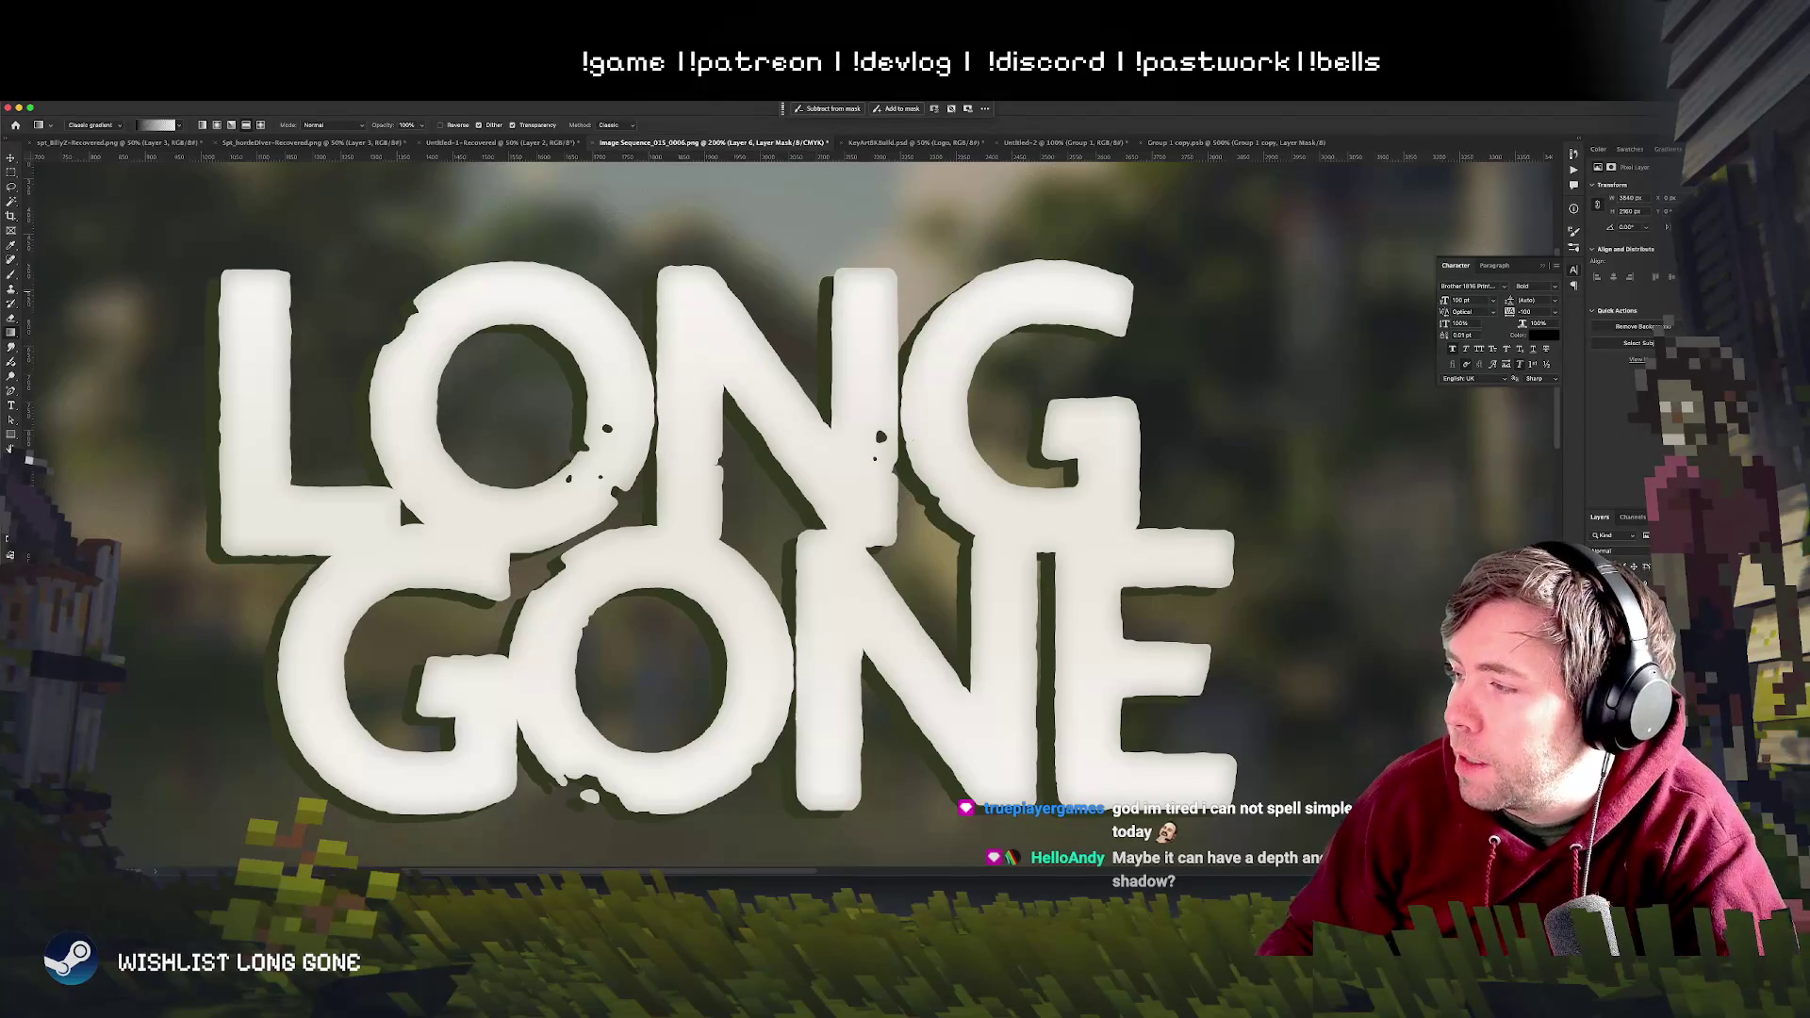
key(ctrl+z)
key(ctrl+shift+z)
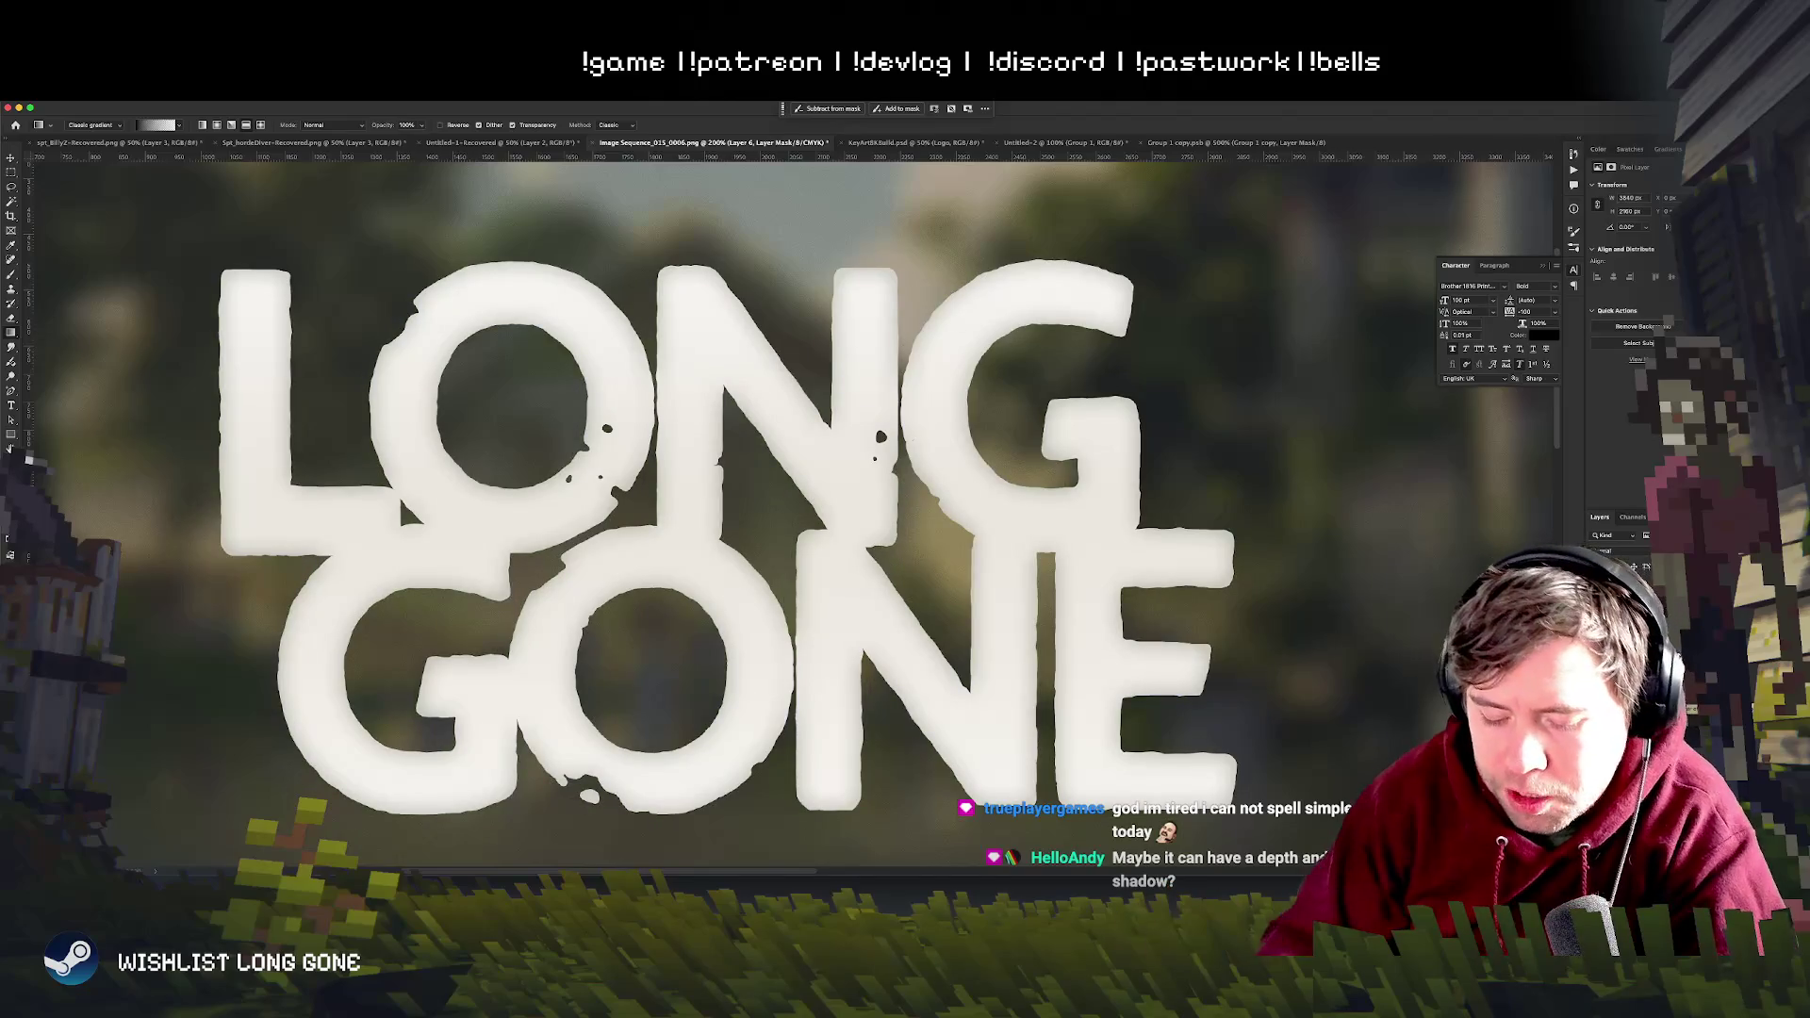
key(ctrl+Tab)
key(ctrl+shift+Tab)
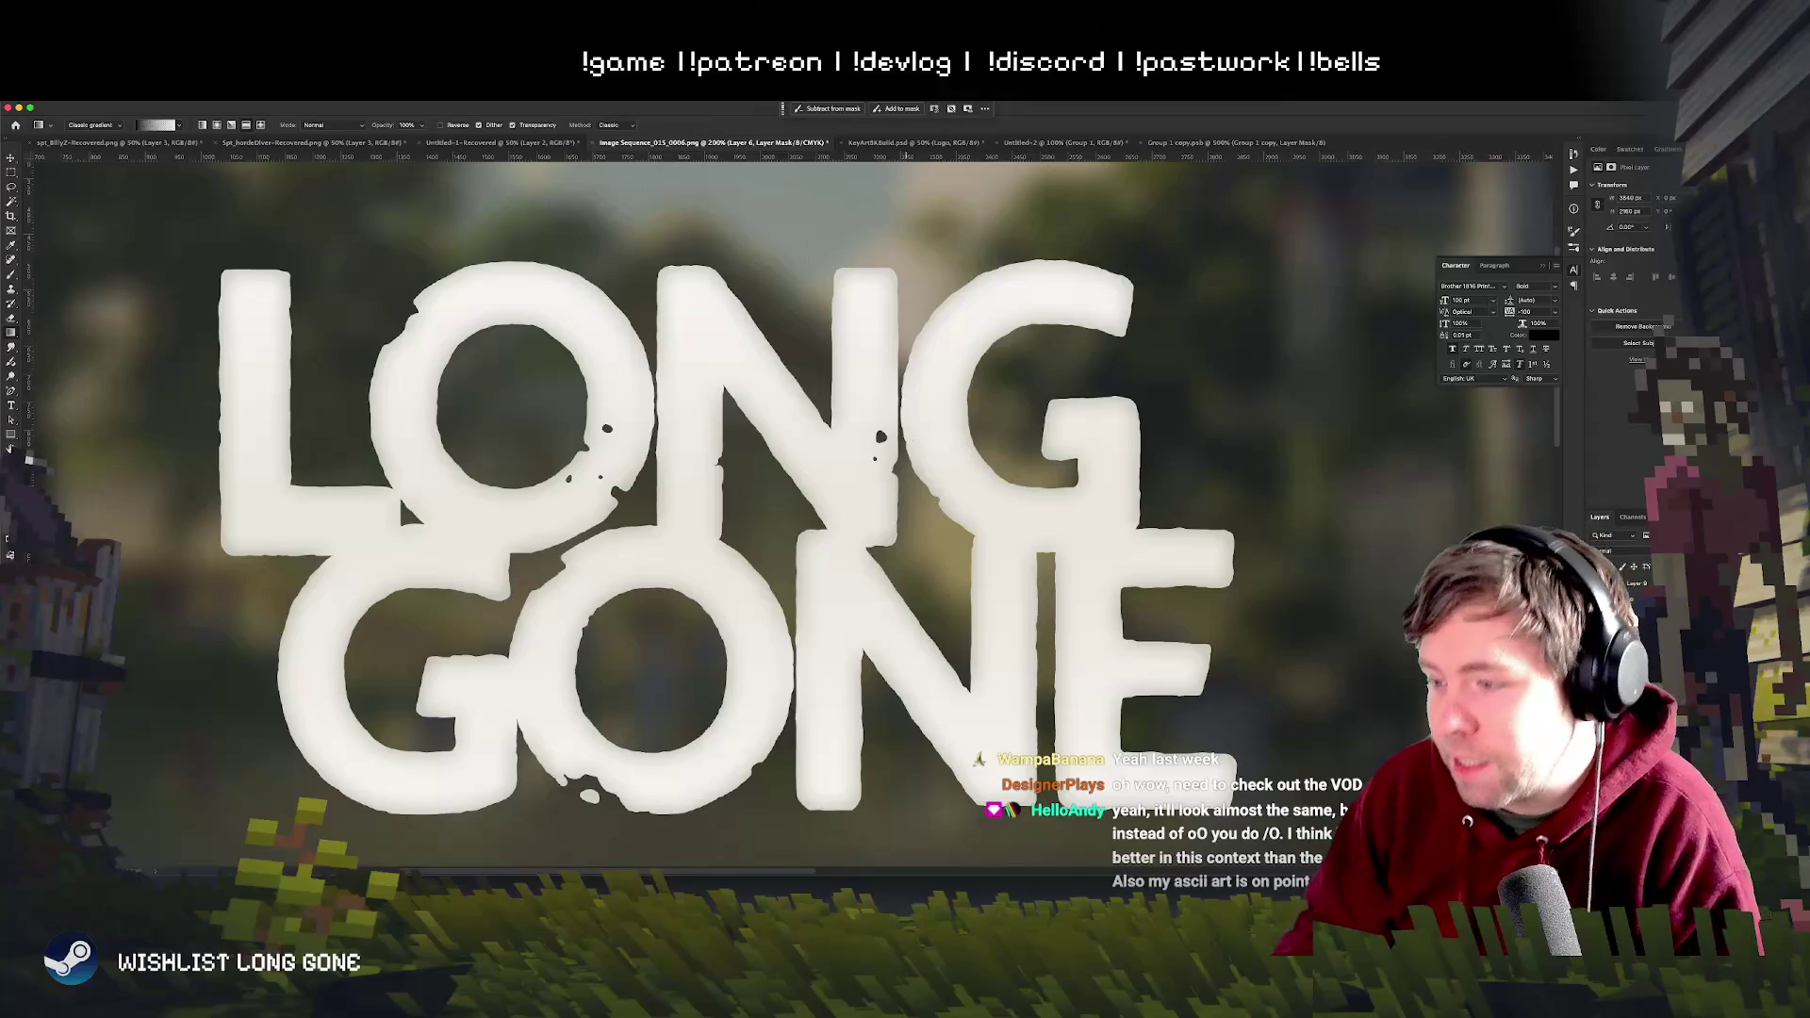
scroll(718, 689, down, 2)
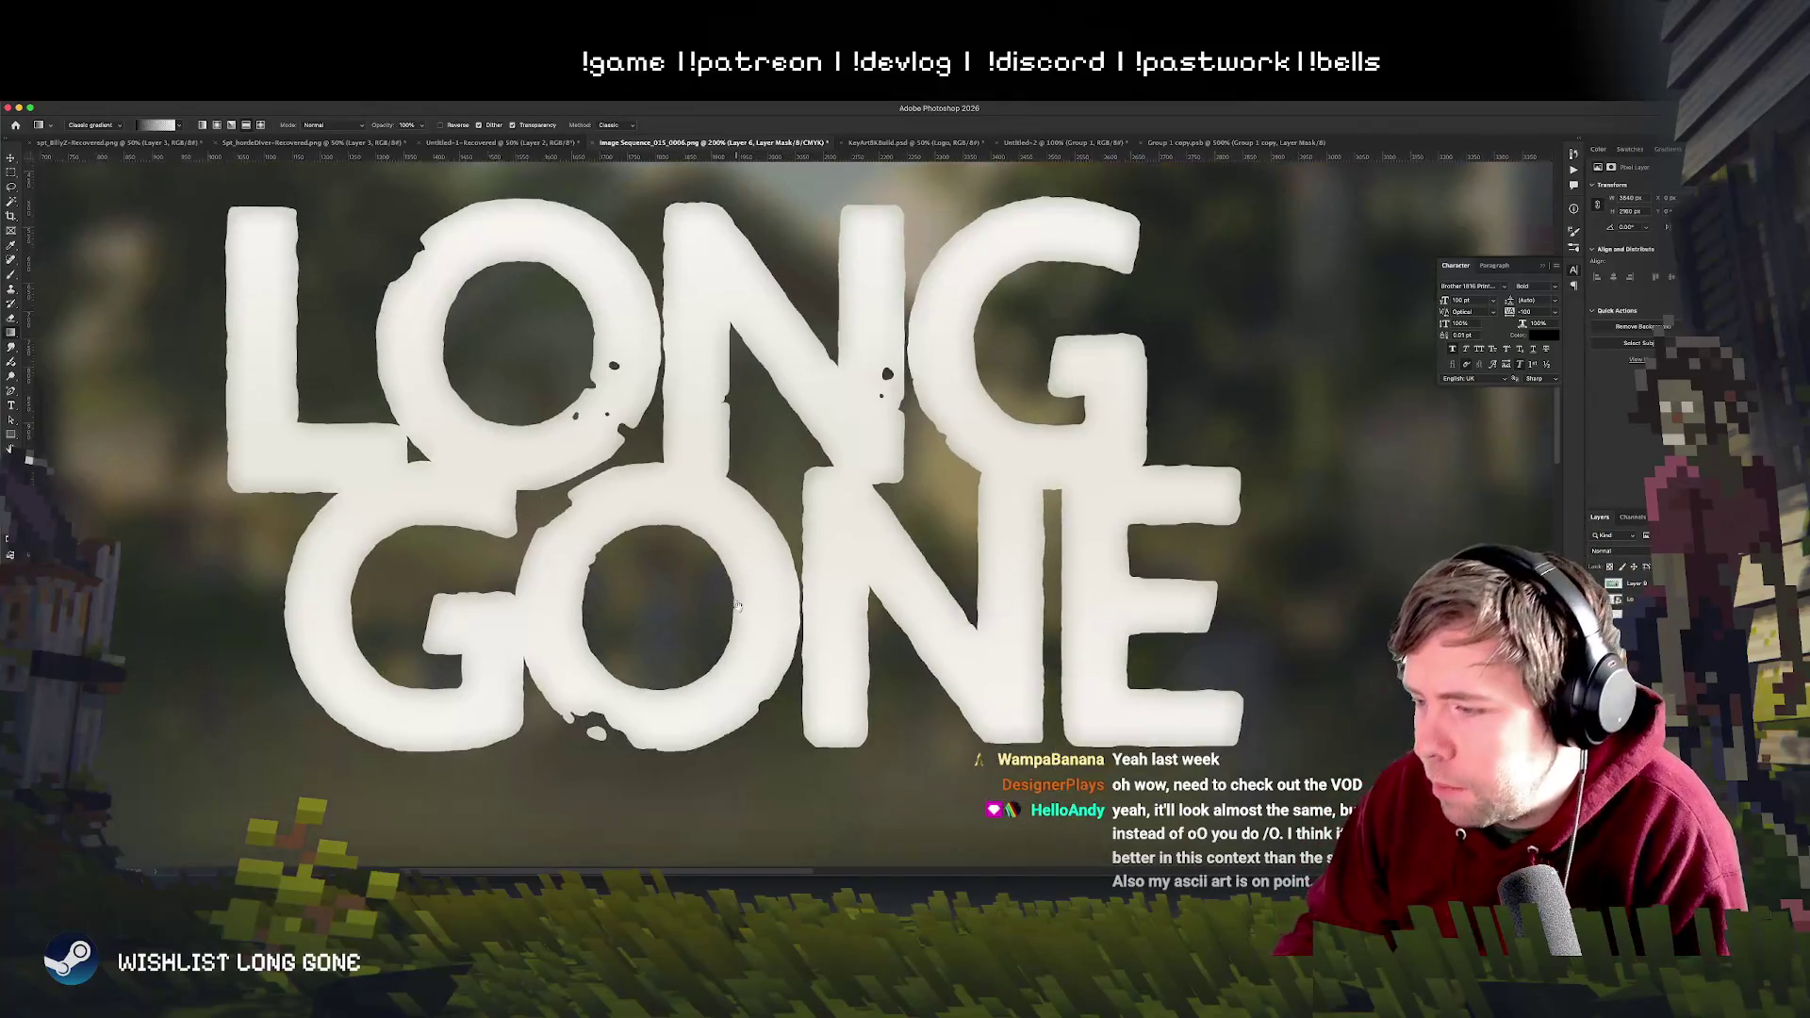
scroll(775, 639, down, 2)
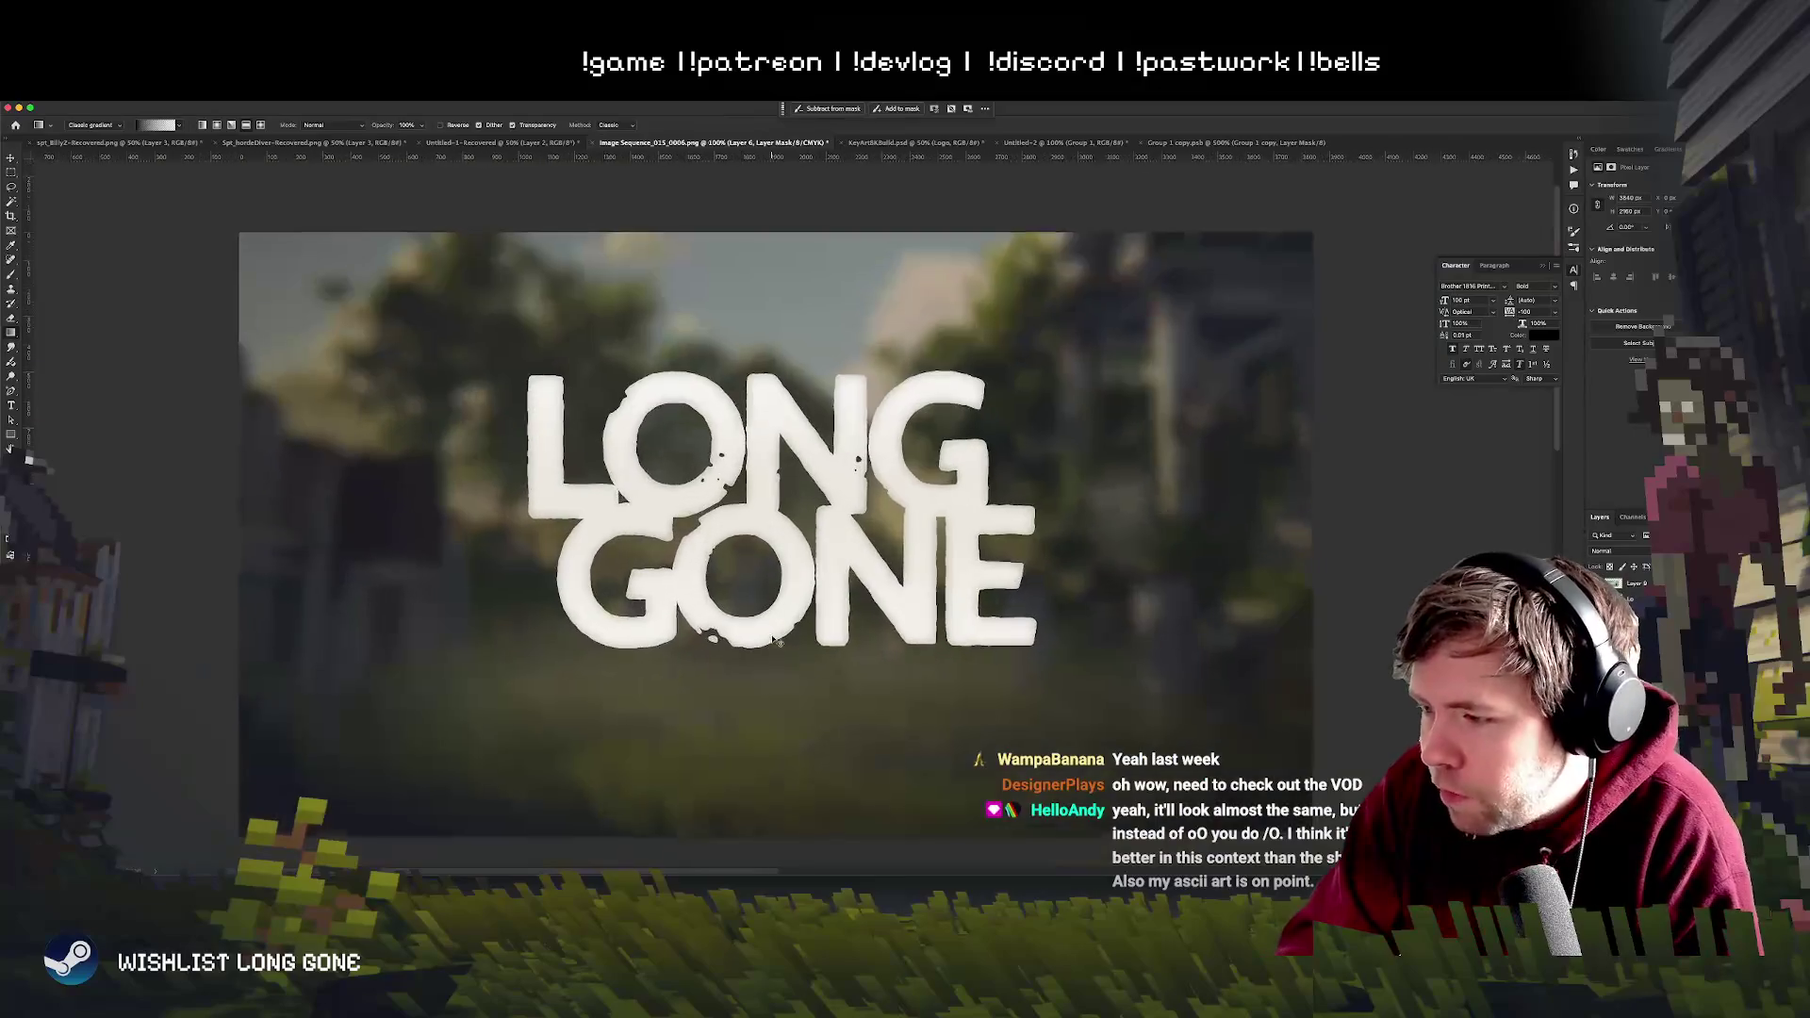
scroll(775, 639, up, 2)
scroll(776, 639, down, 2)
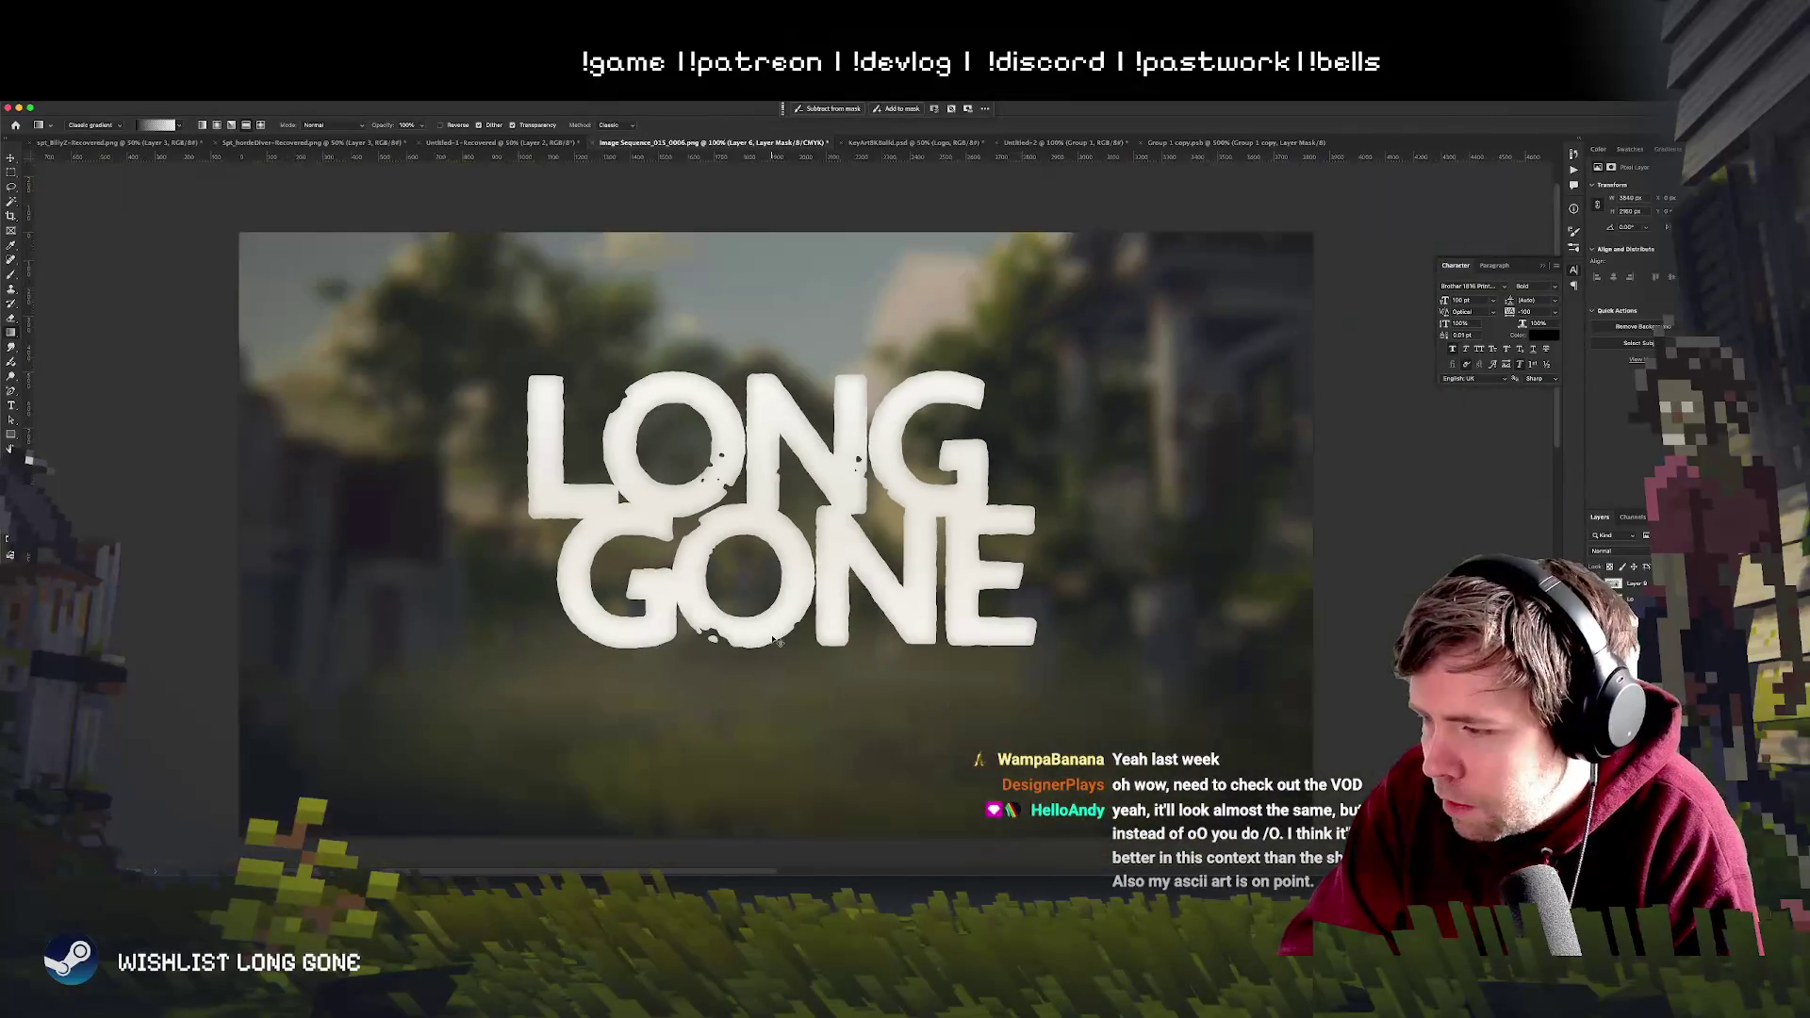
scroll(775, 640, up, 2)
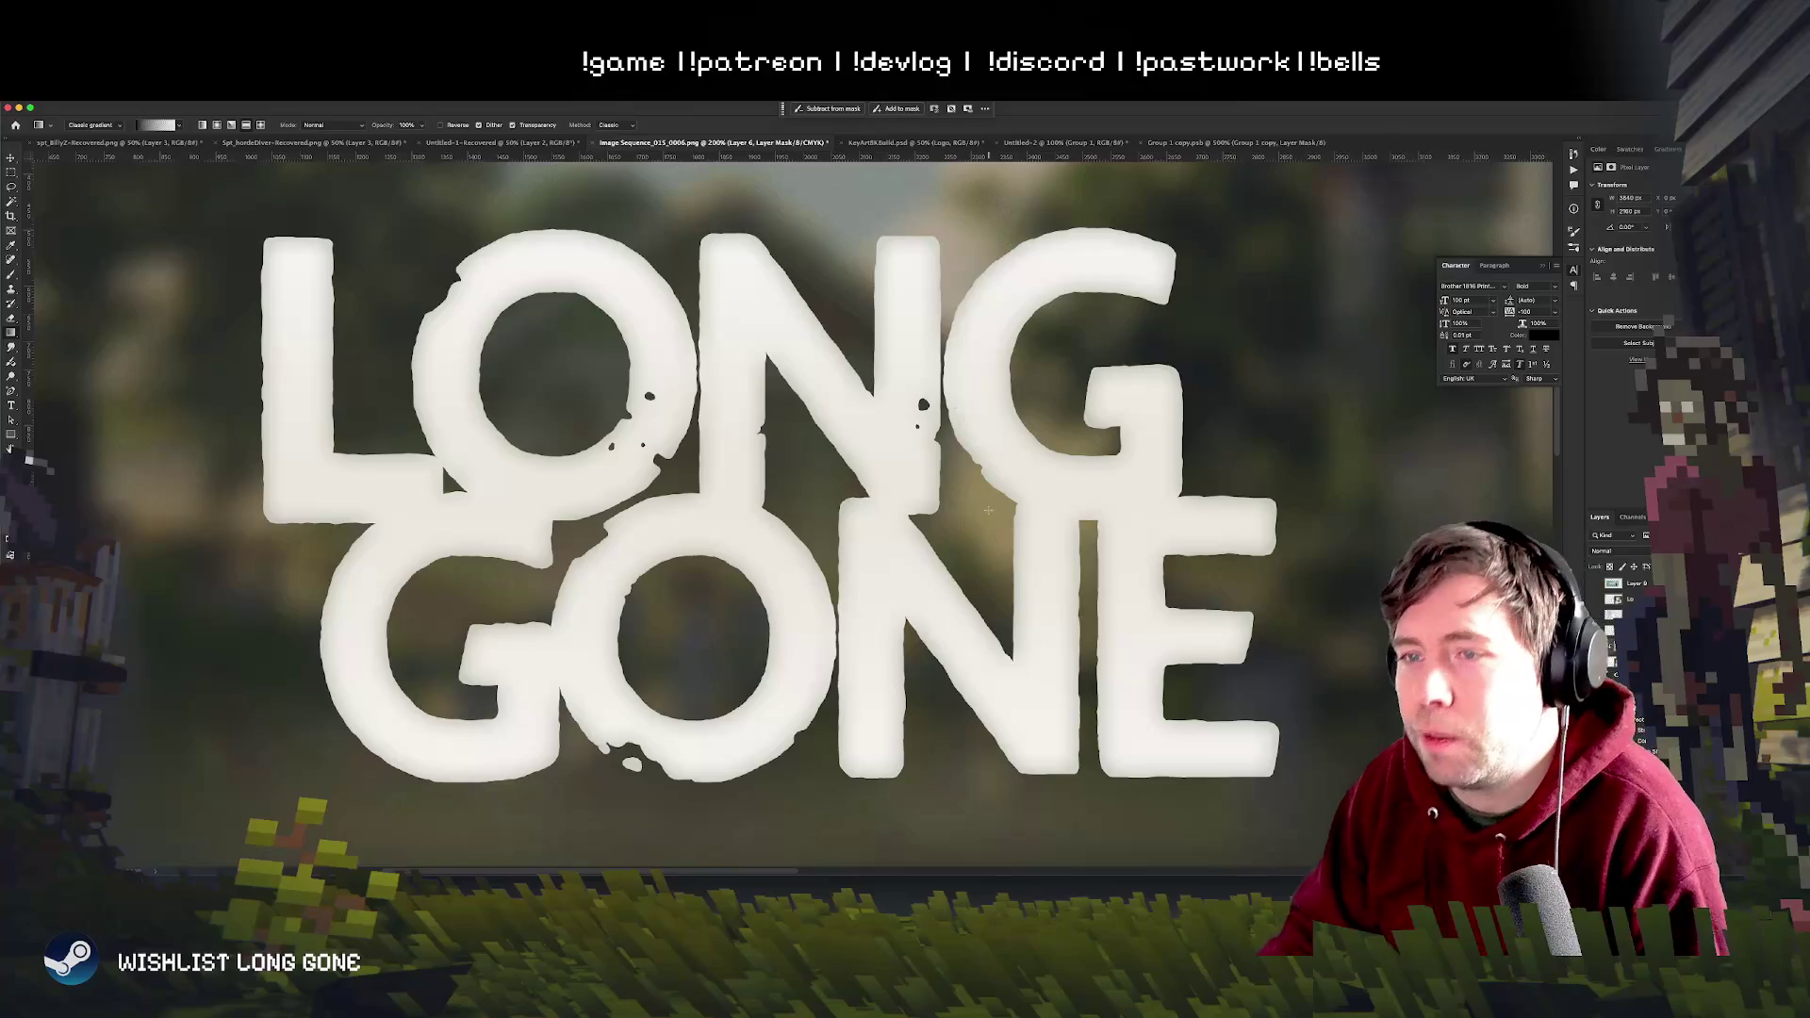
- Brush a stroke on the O of GONE, undo it, then switch to the Group 1 copy document
drag(771, 530, 773, 746)
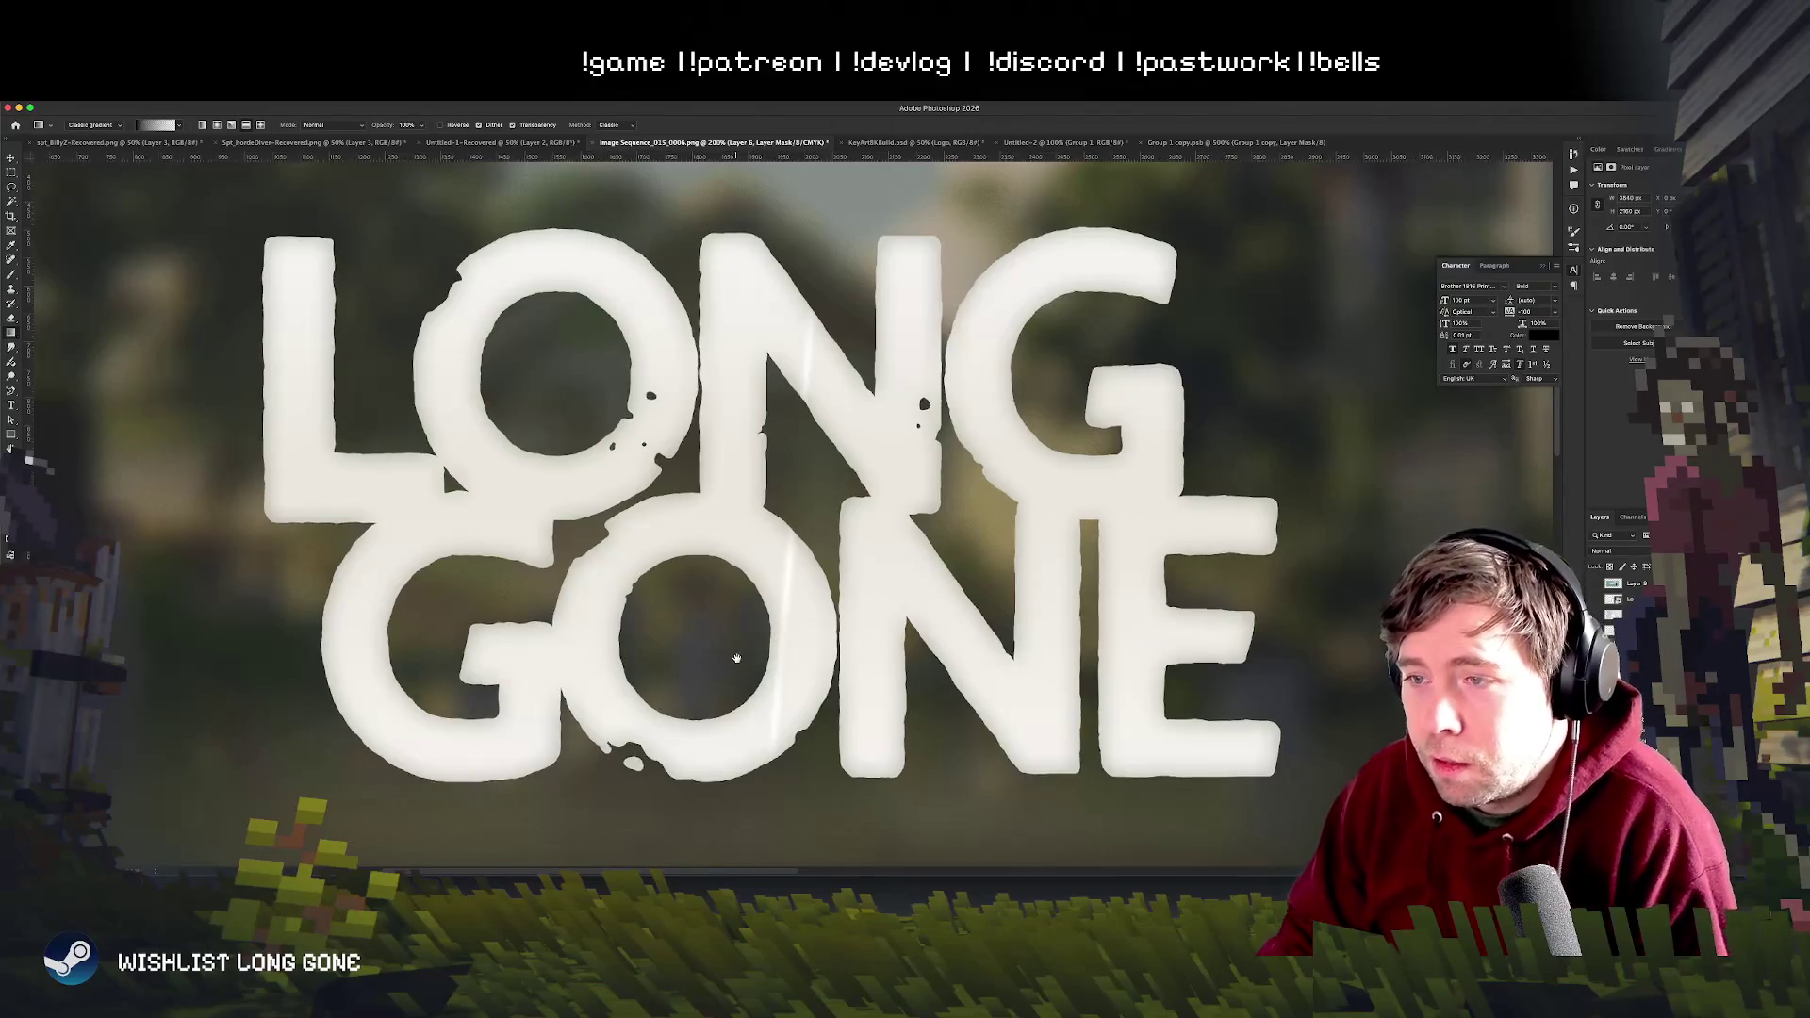
scroll(736, 658, left, 2)
key(cmd+z)
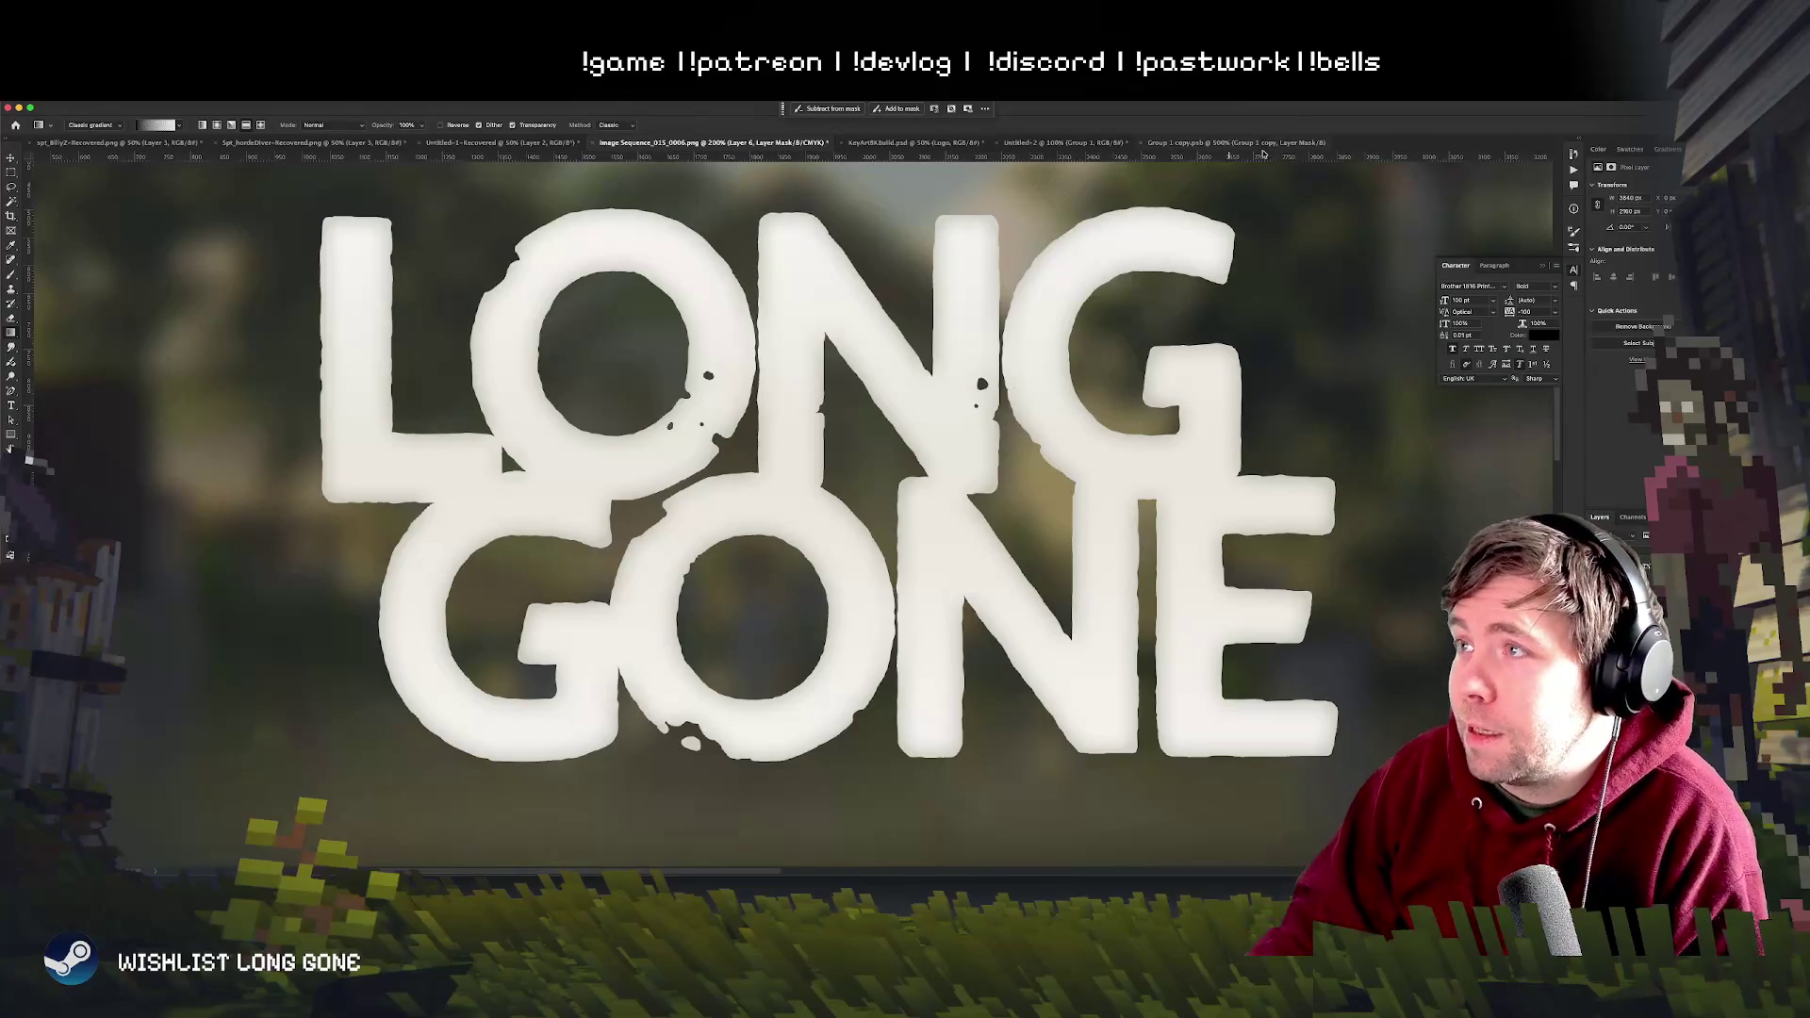
click(1244, 143)
key(cmd+equal)
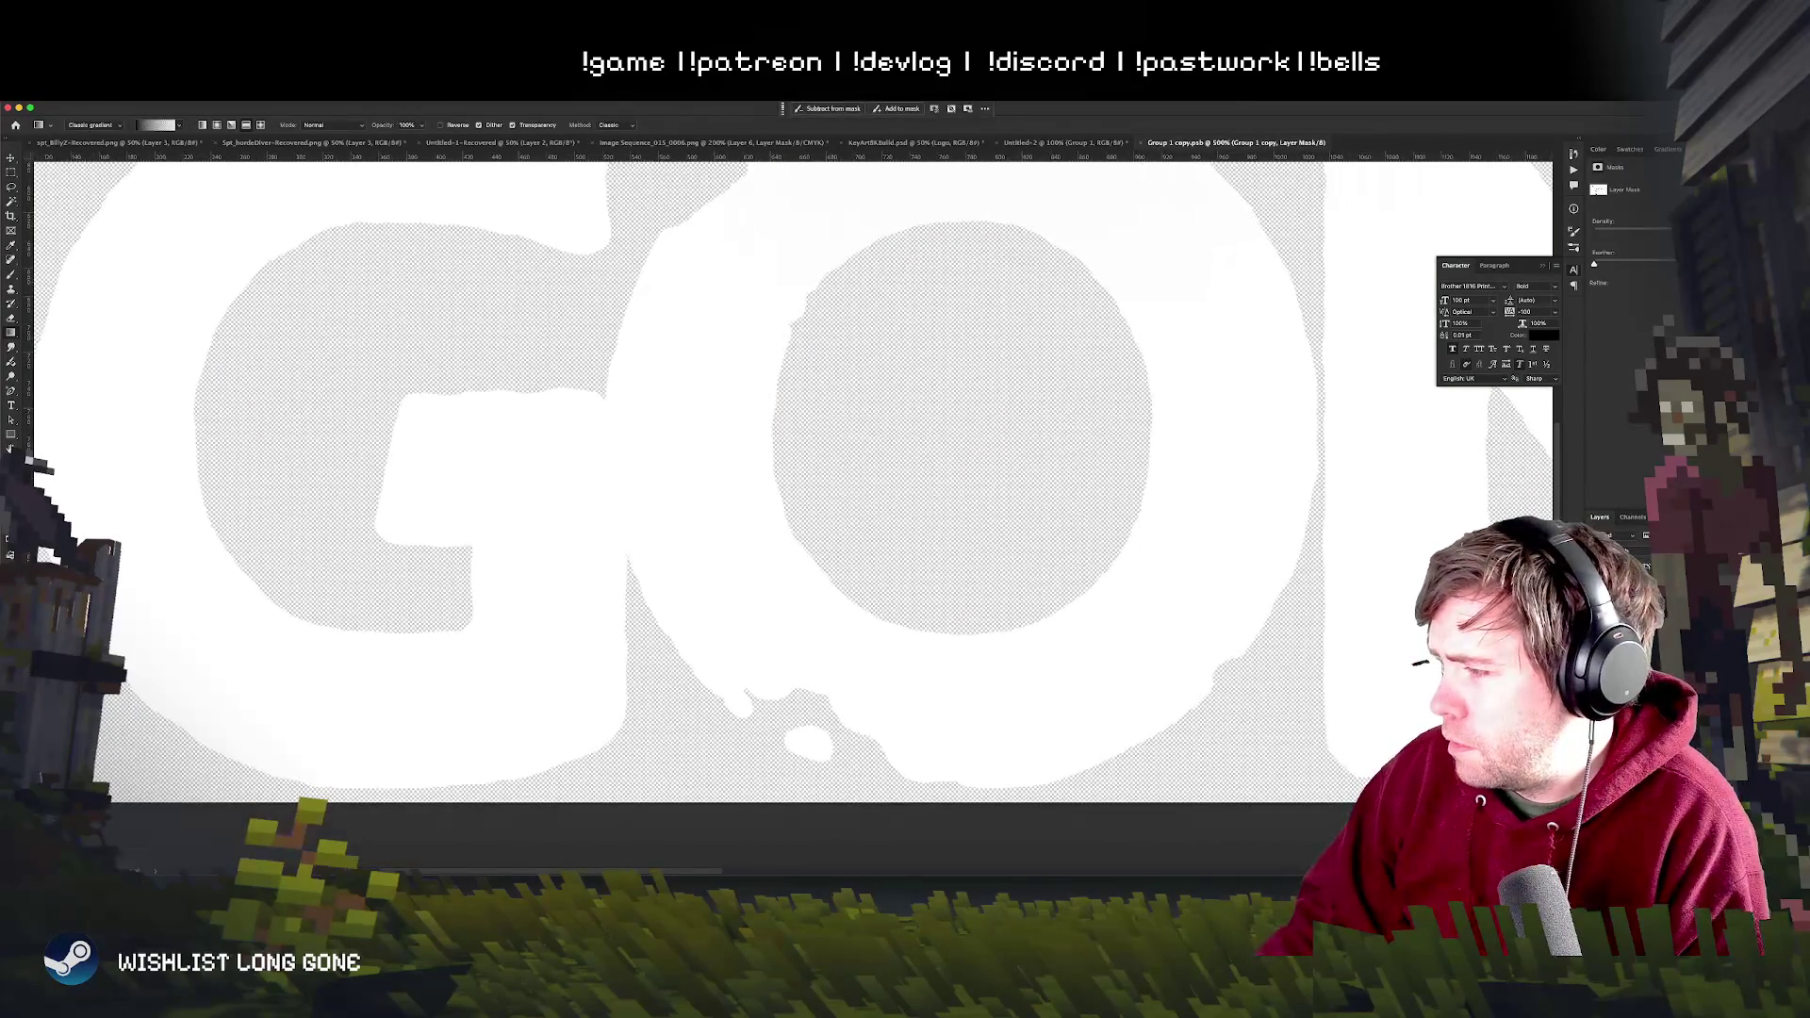
scroll(1174, 692, down, 1)
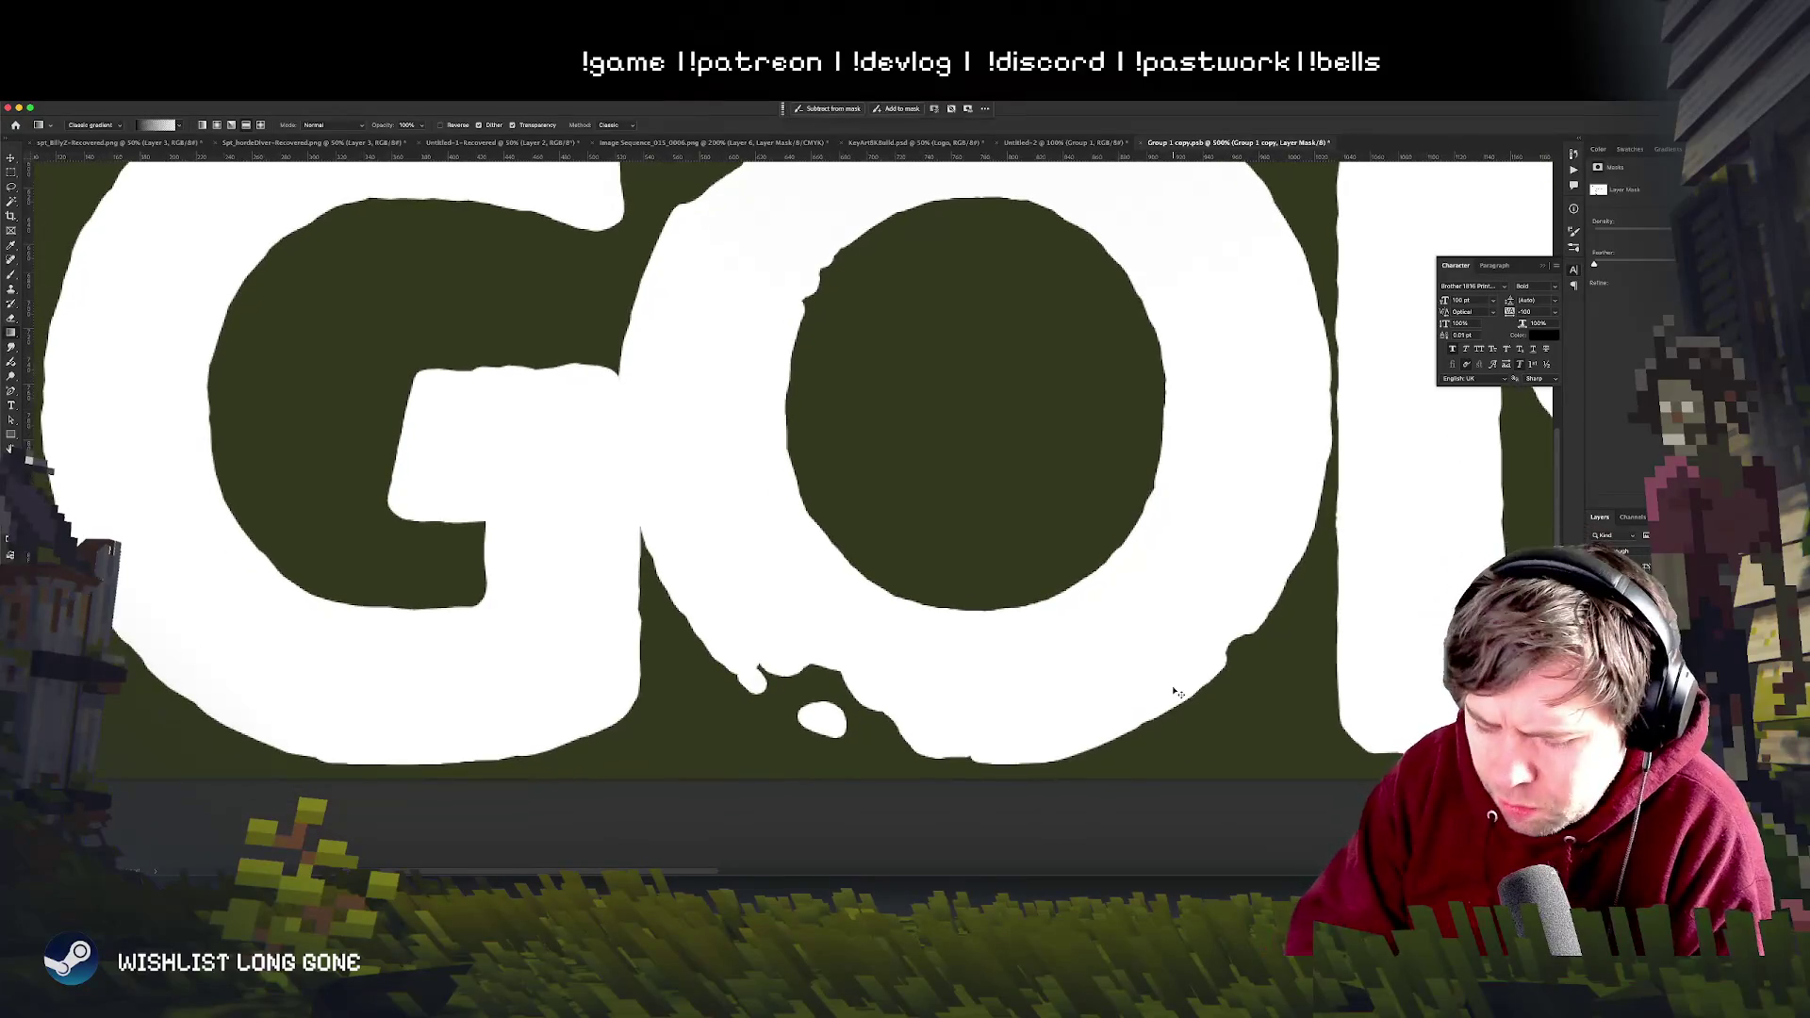
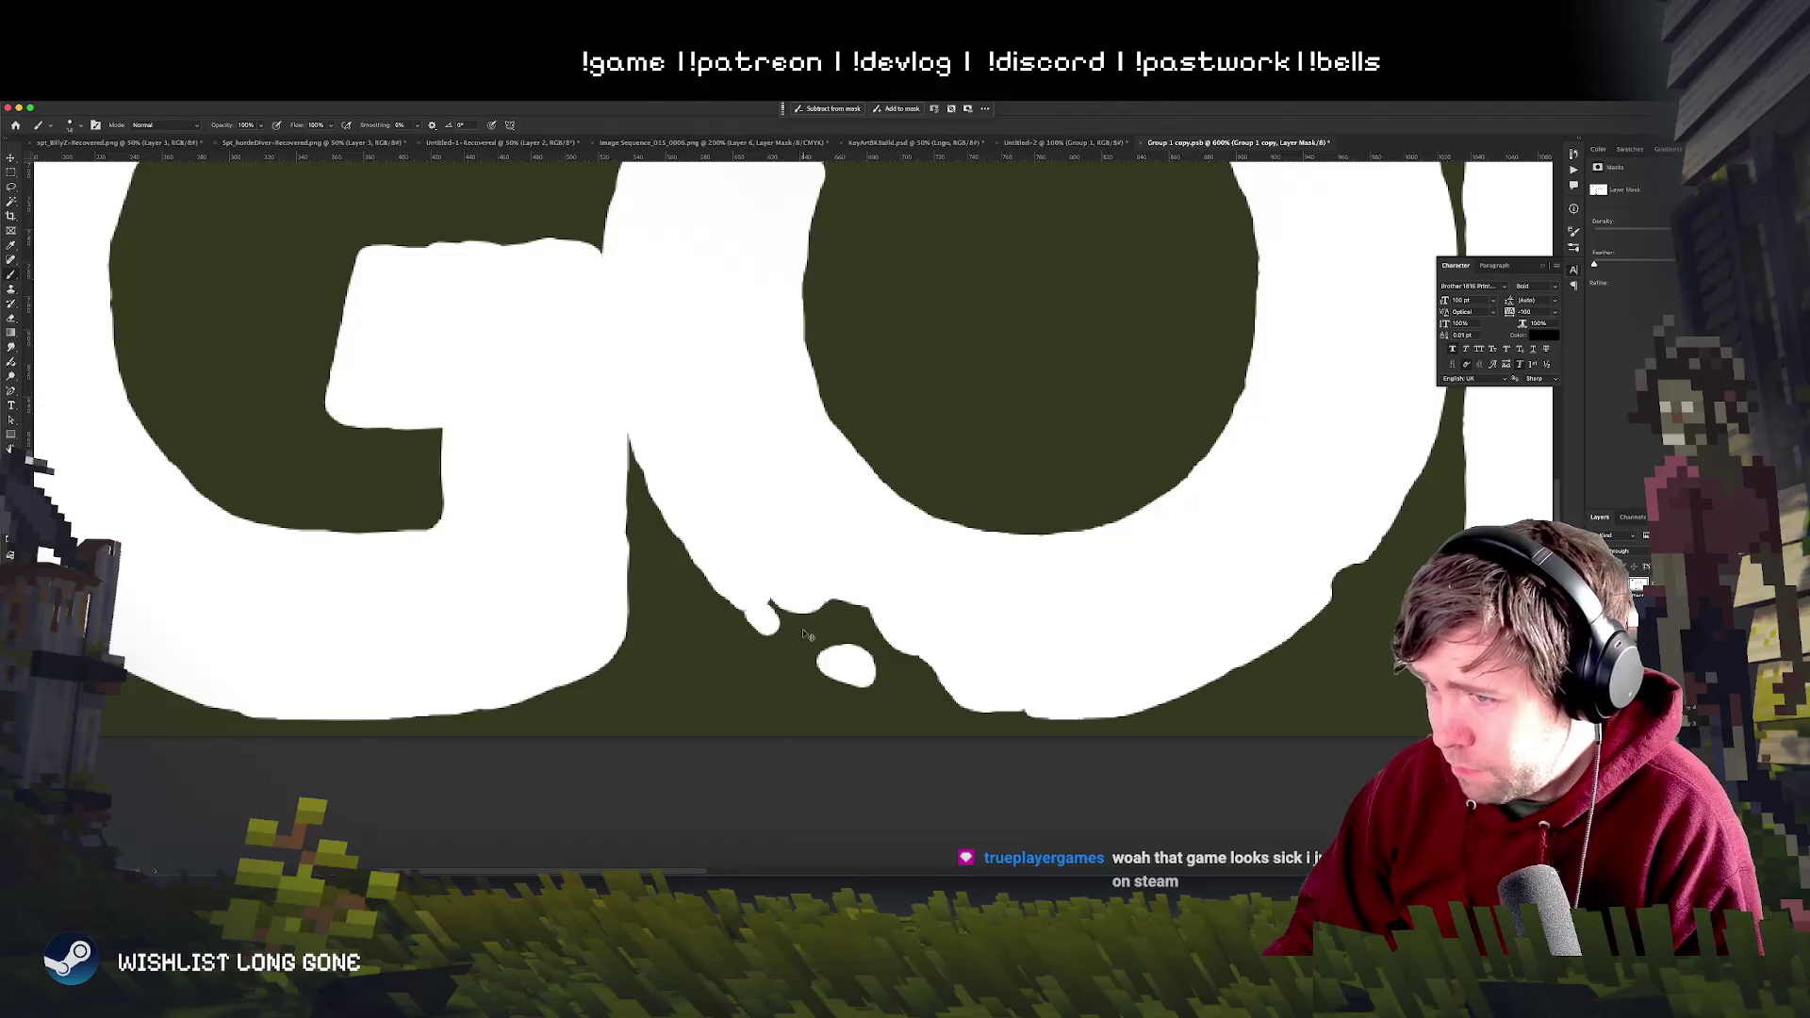
- Pick a smaller brush preset and paint a white blob onto the mask edge under the GO
right_click(795, 601)
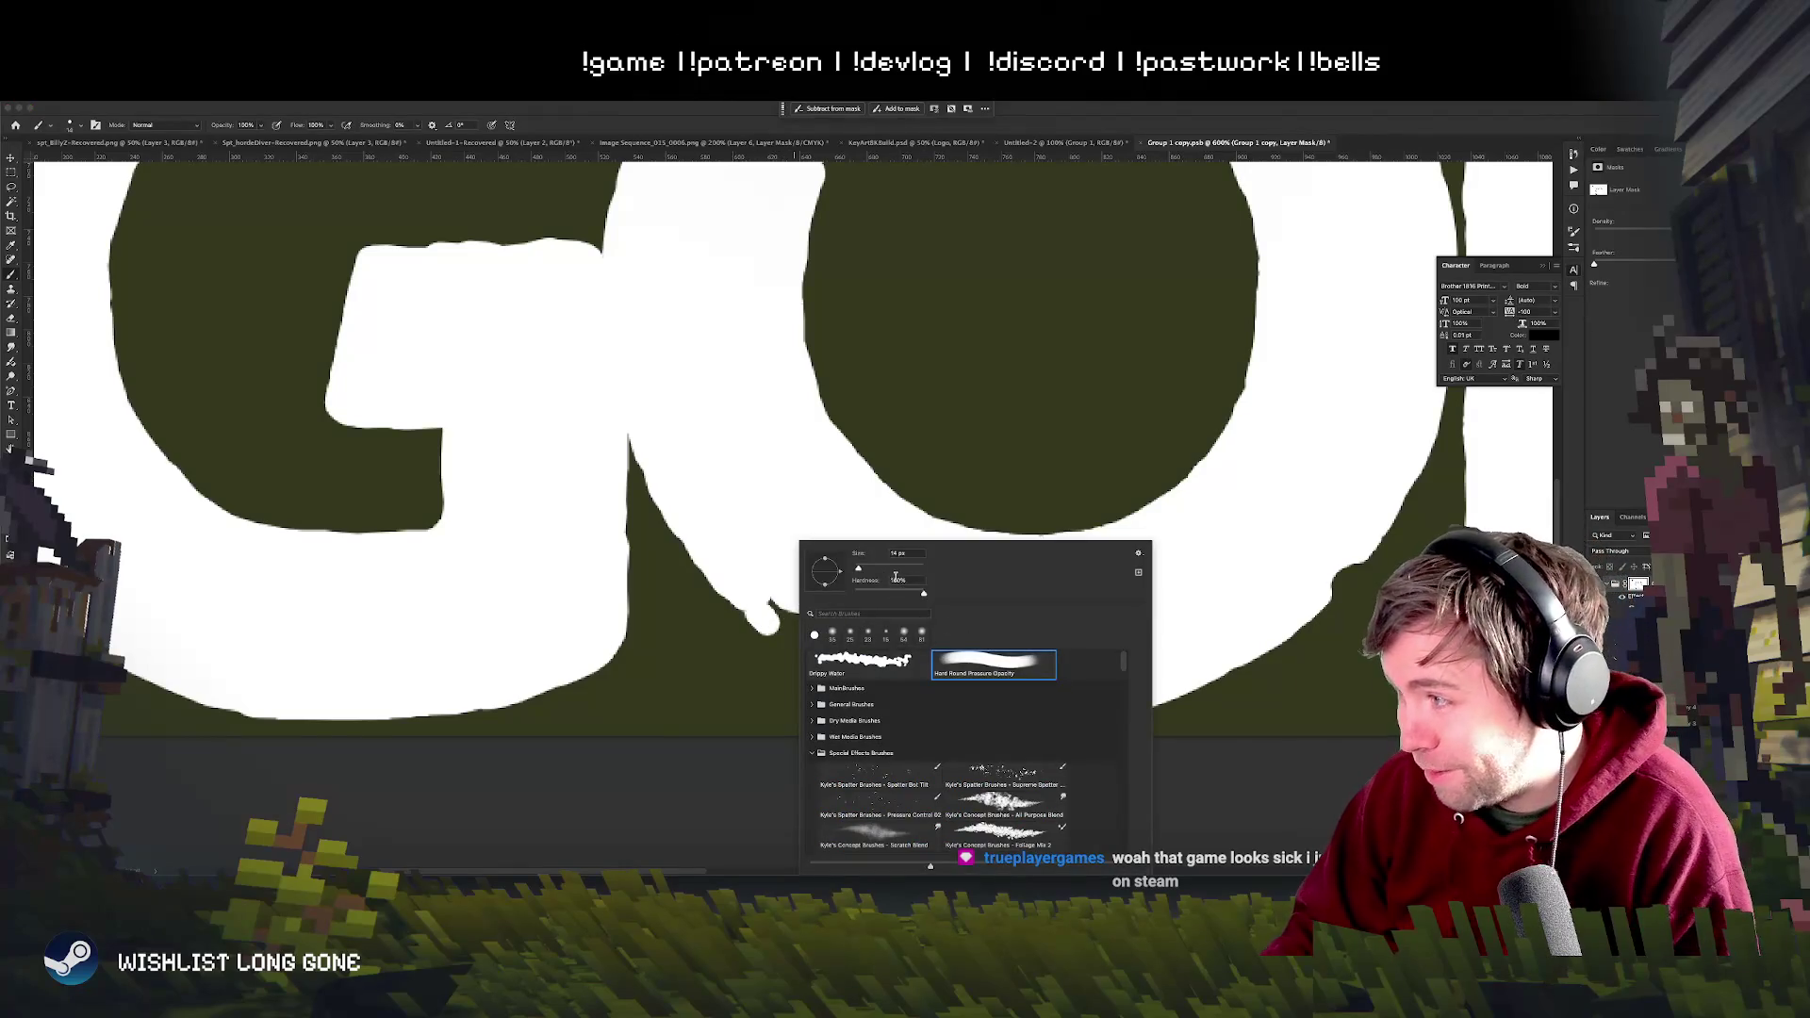
click(932, 444)
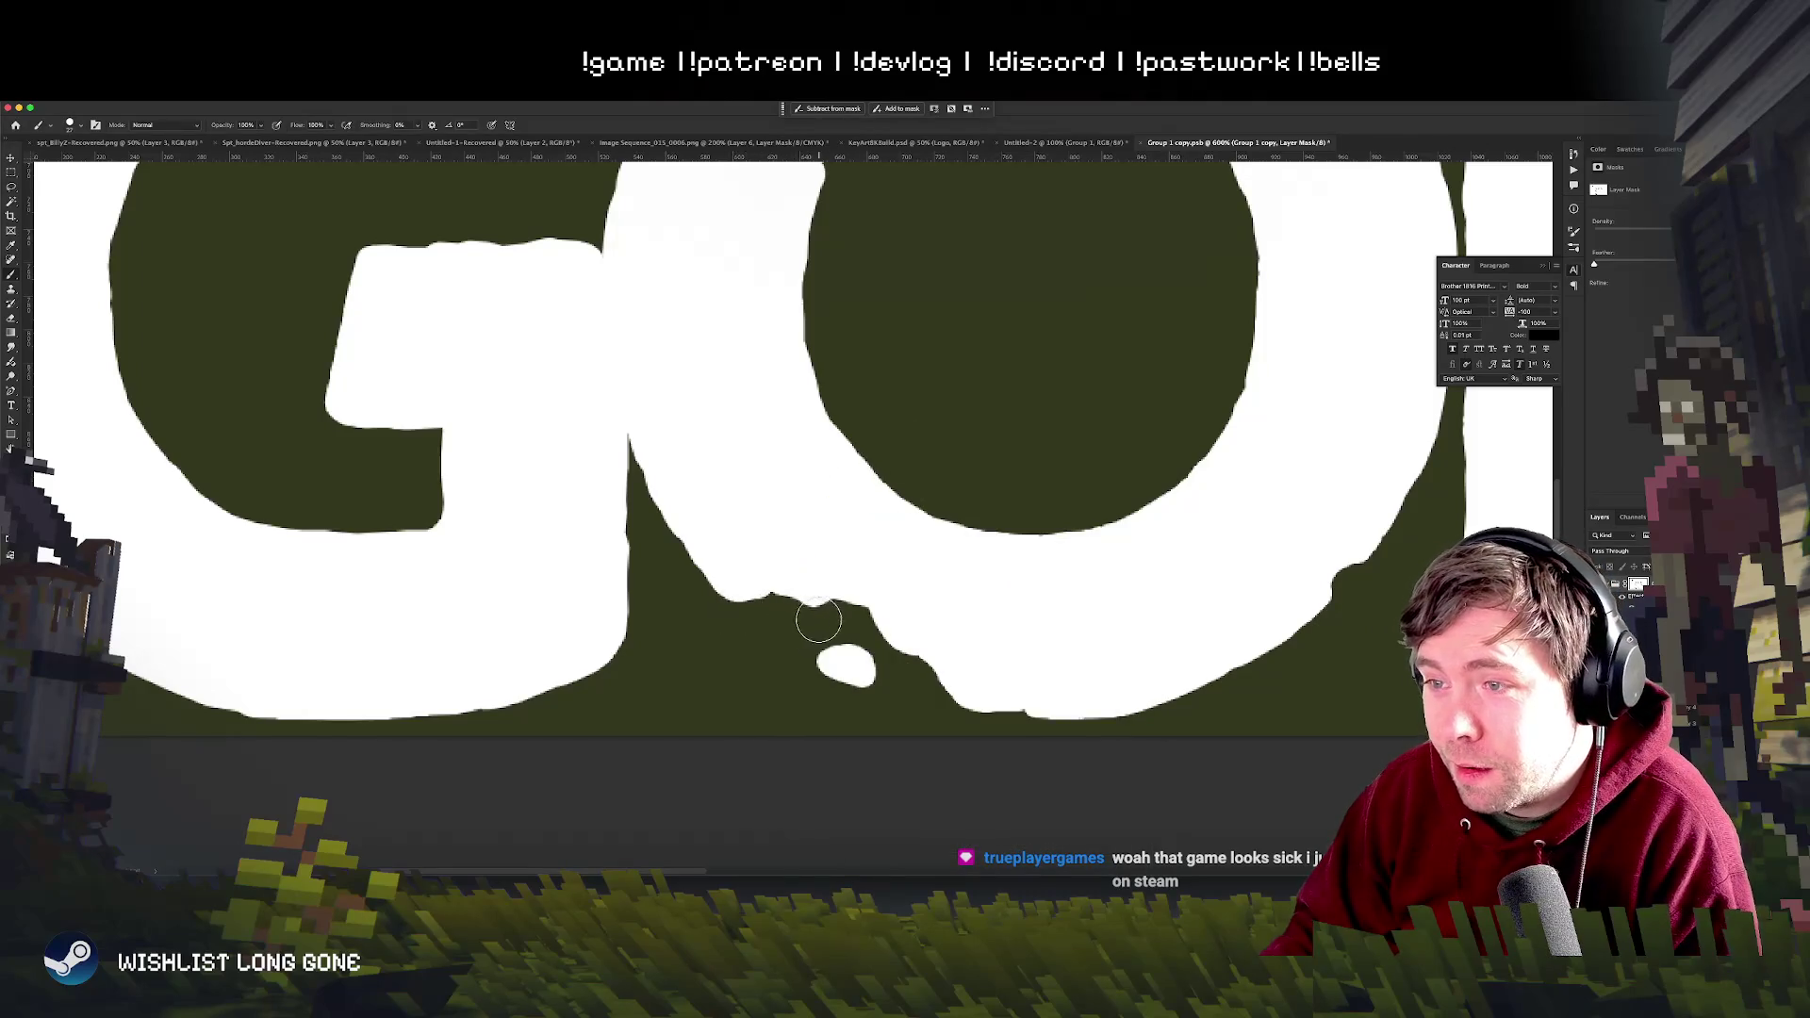
drag(753, 622, 831, 617)
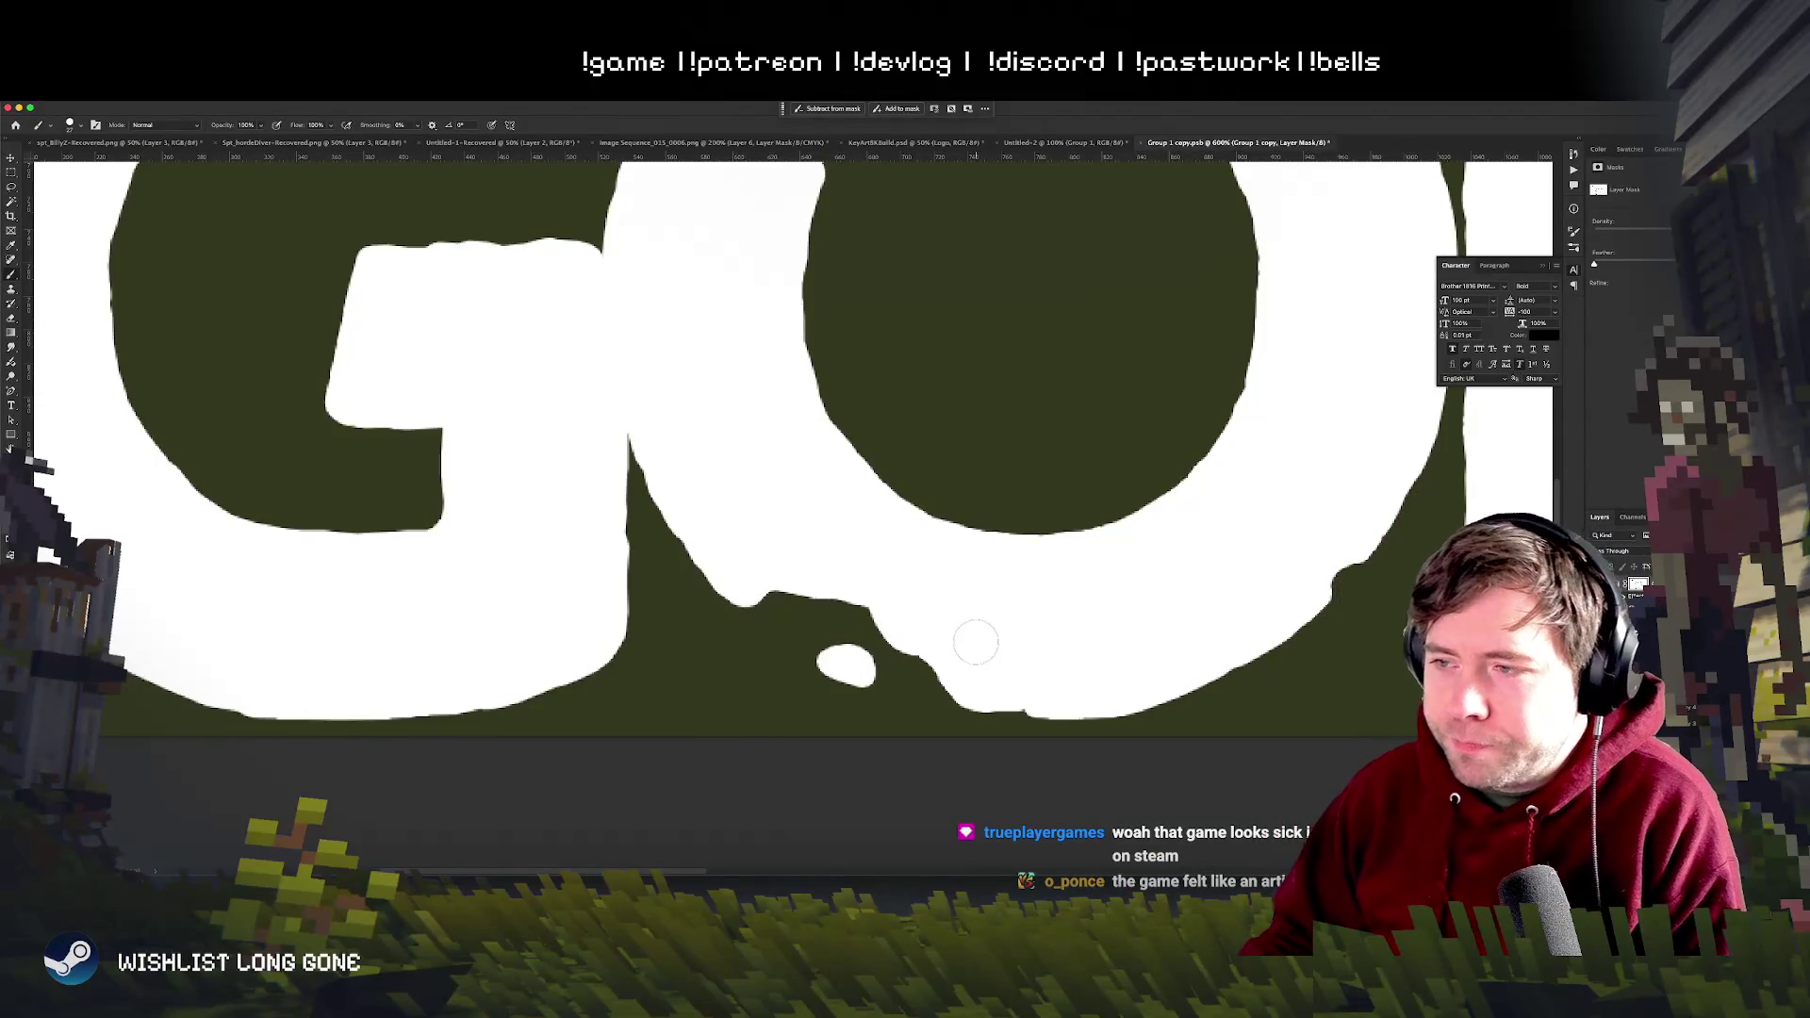
scroll(976, 643, down, 2)
scroll(948, 646, right, 1)
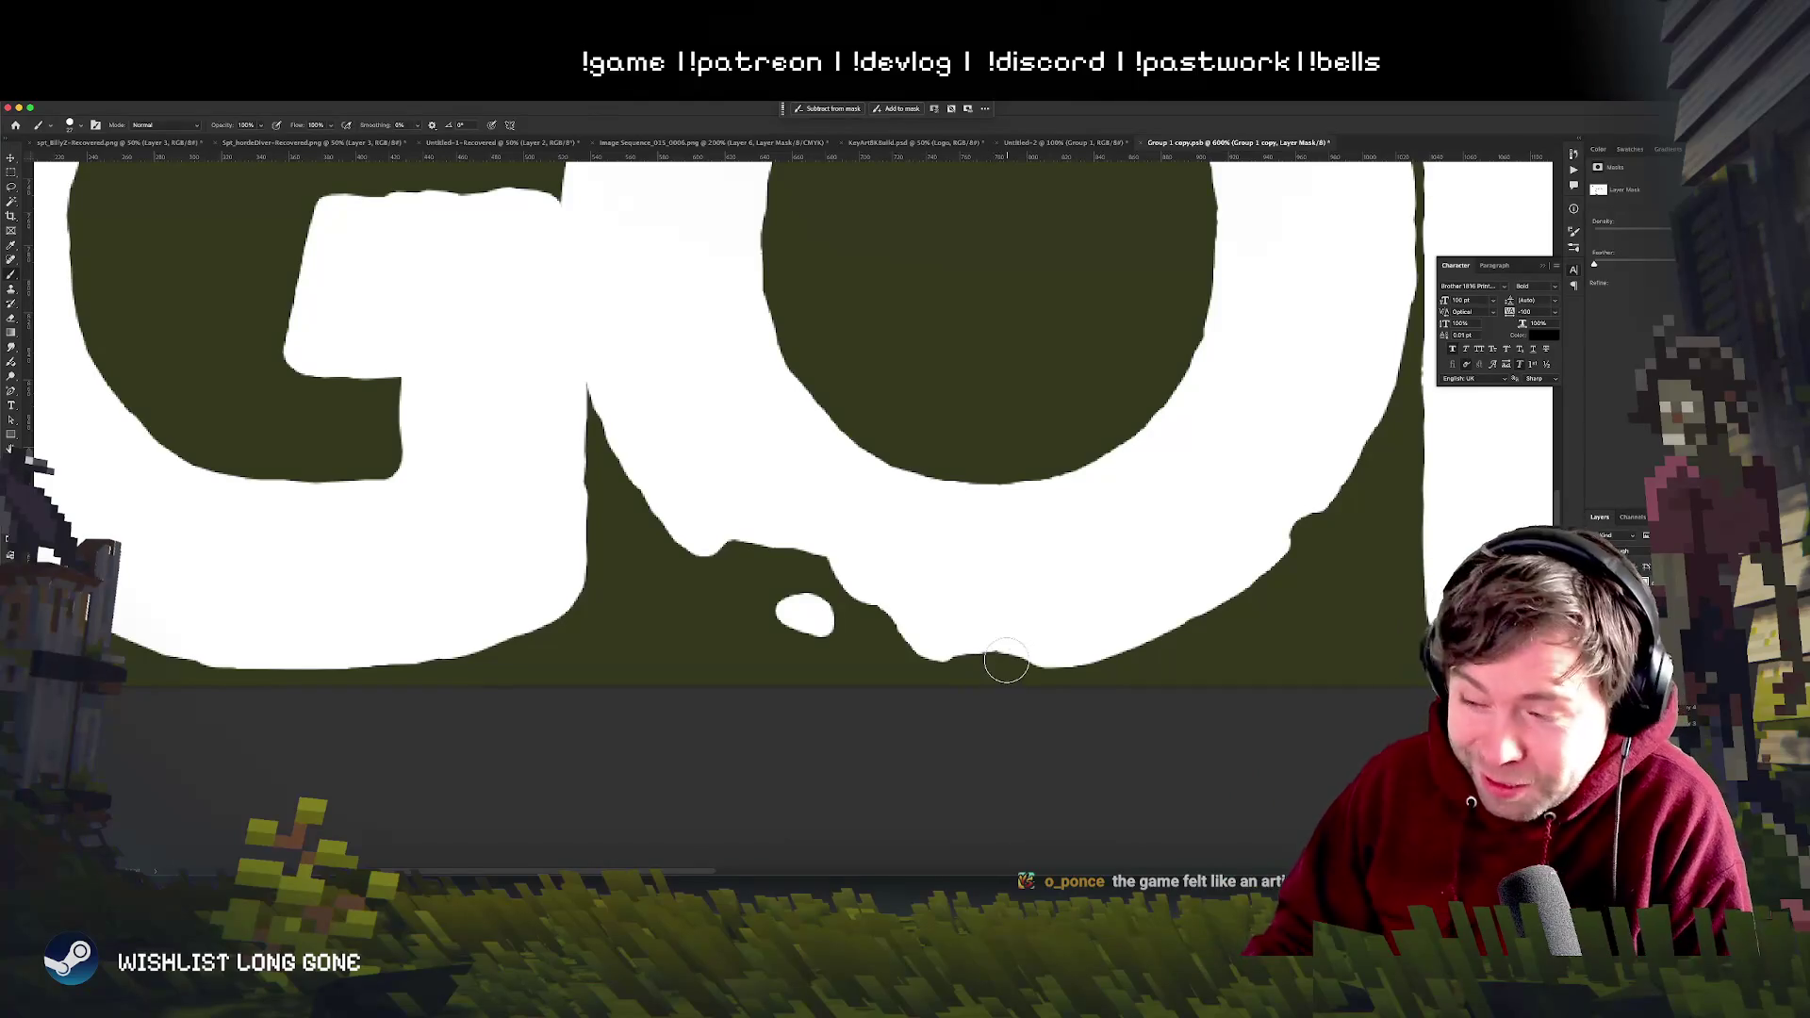
- Undo the stray white dab, swap colours with X and choose a brush preset for dark painting
key(x)
click(780, 570)
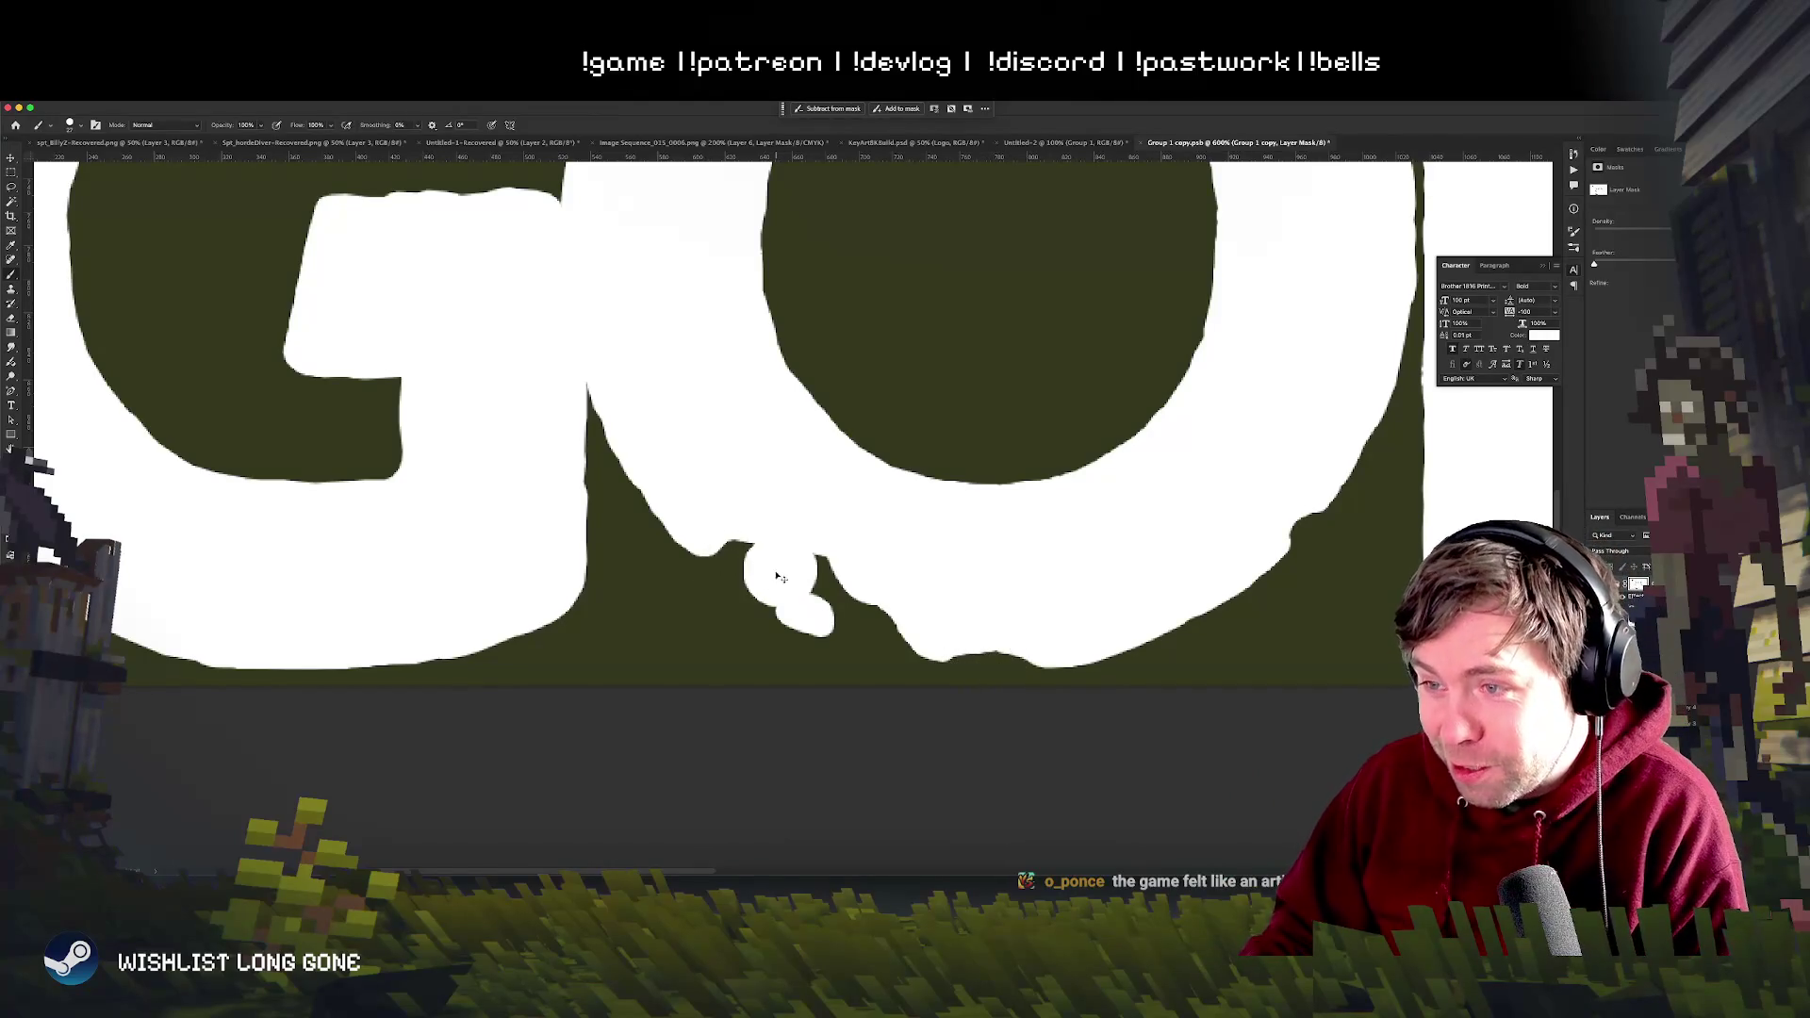
key(ctrl+z)
right_click(742, 571)
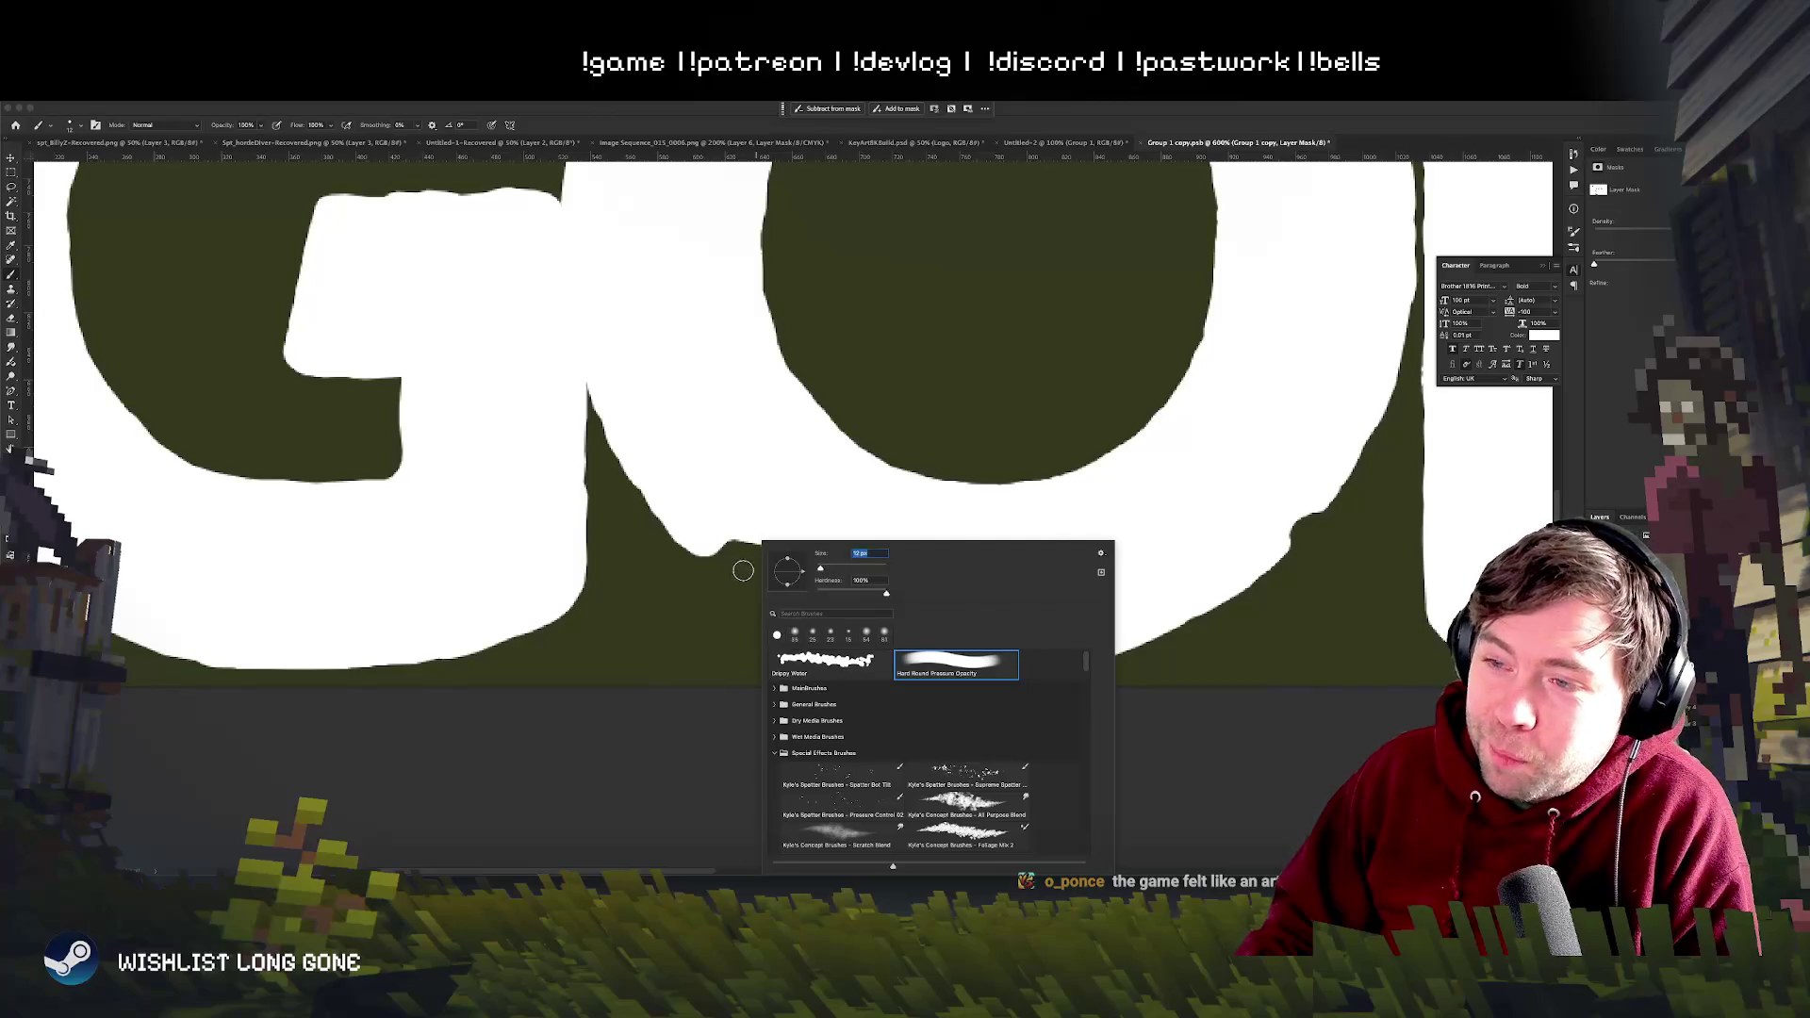
key(Escape)
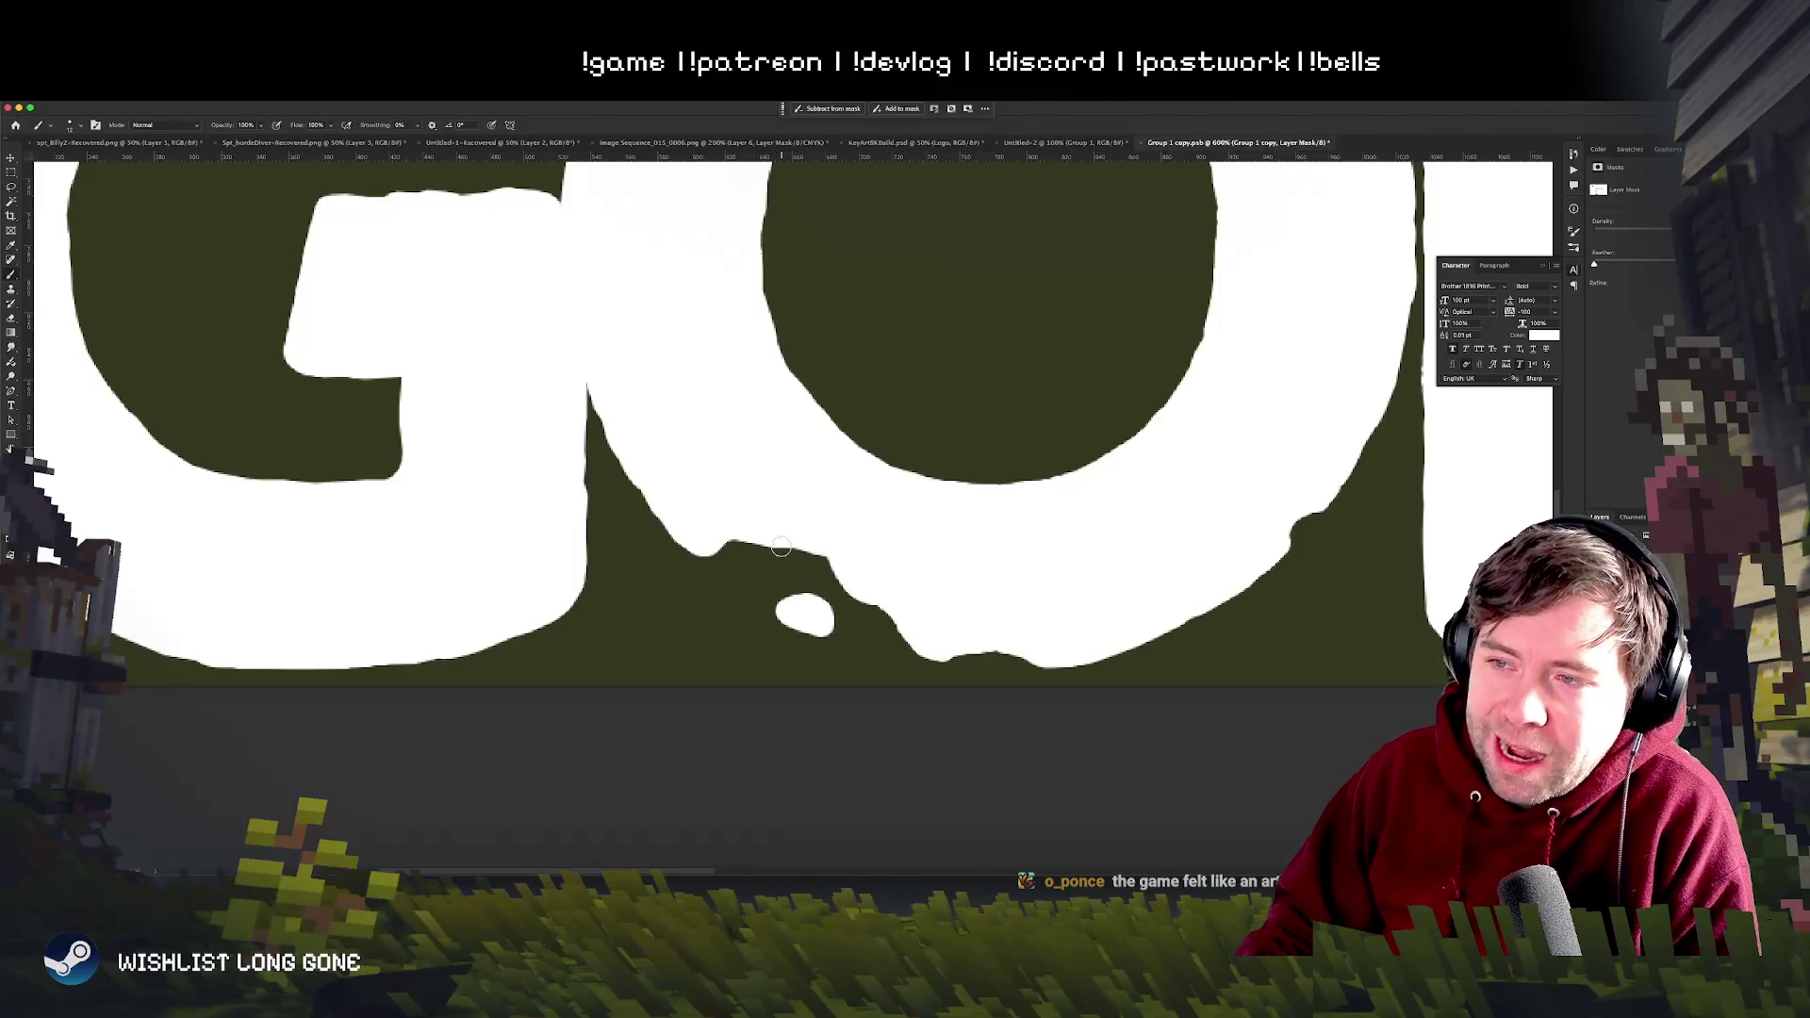
right_click(782, 549)
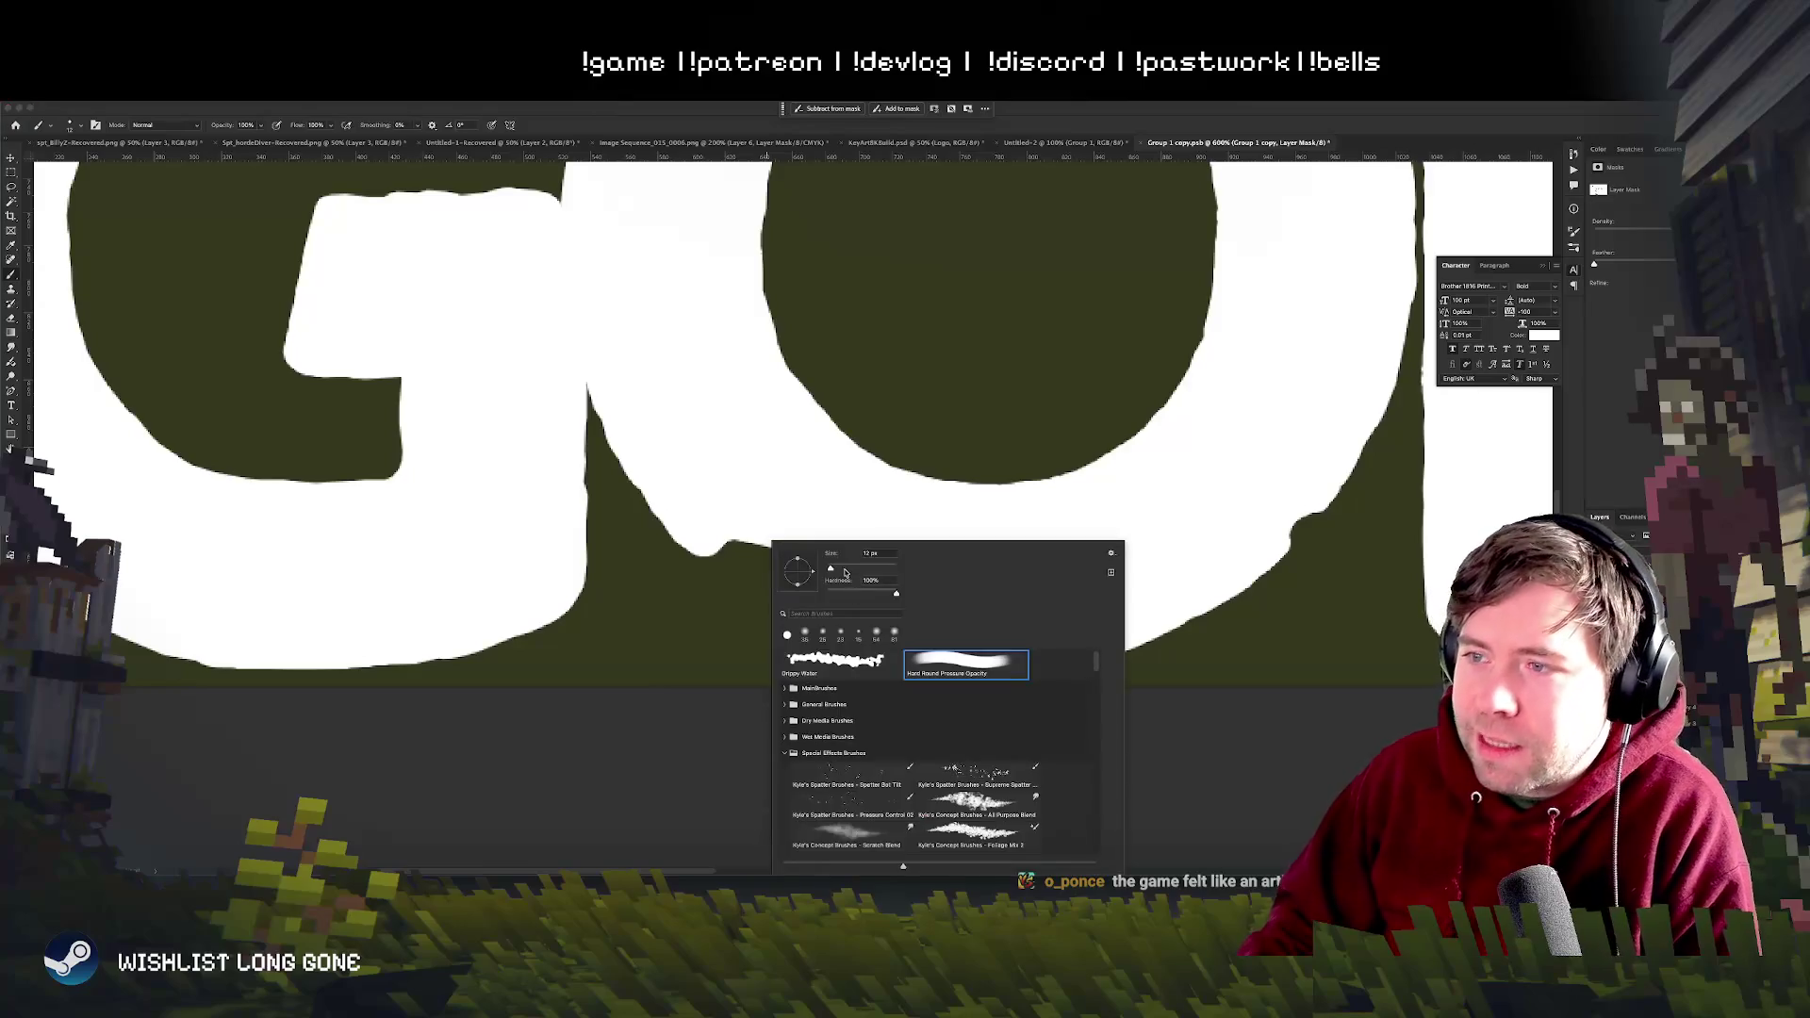
key(Return)
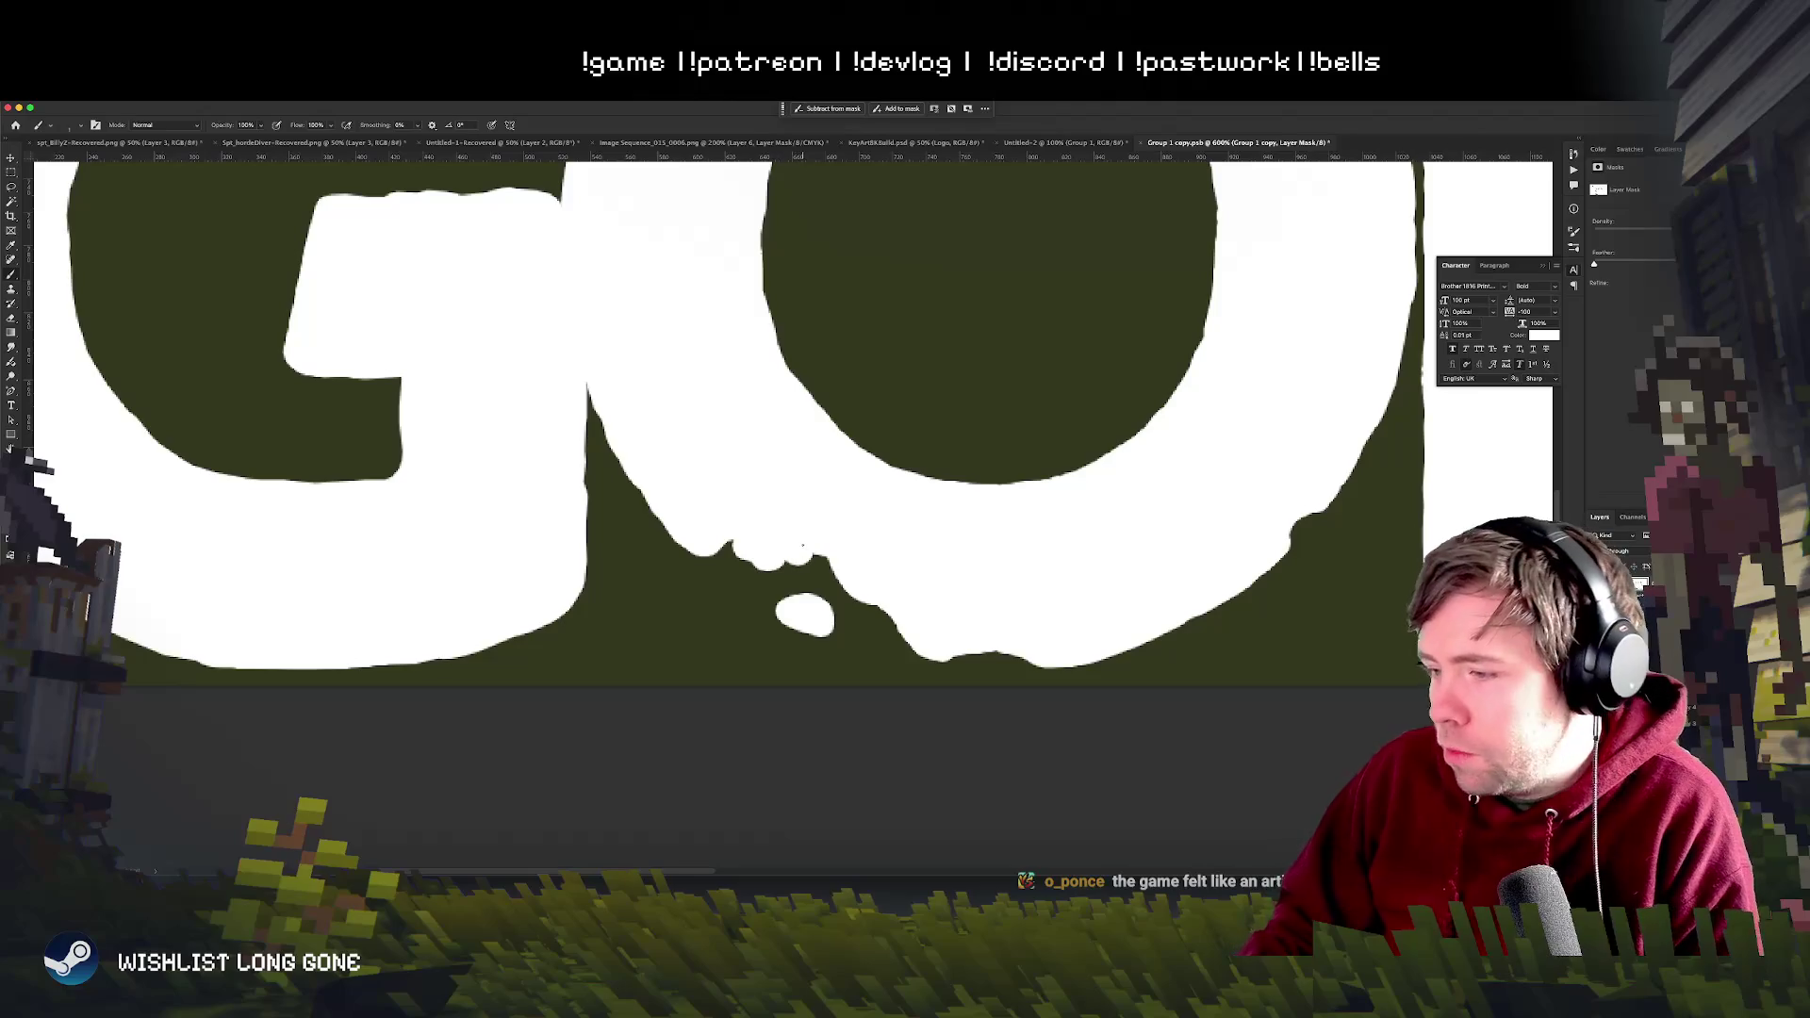
- Paint dark over the white bumps below the O, checking the whole GO briefly
drag(802, 545, 737, 542)
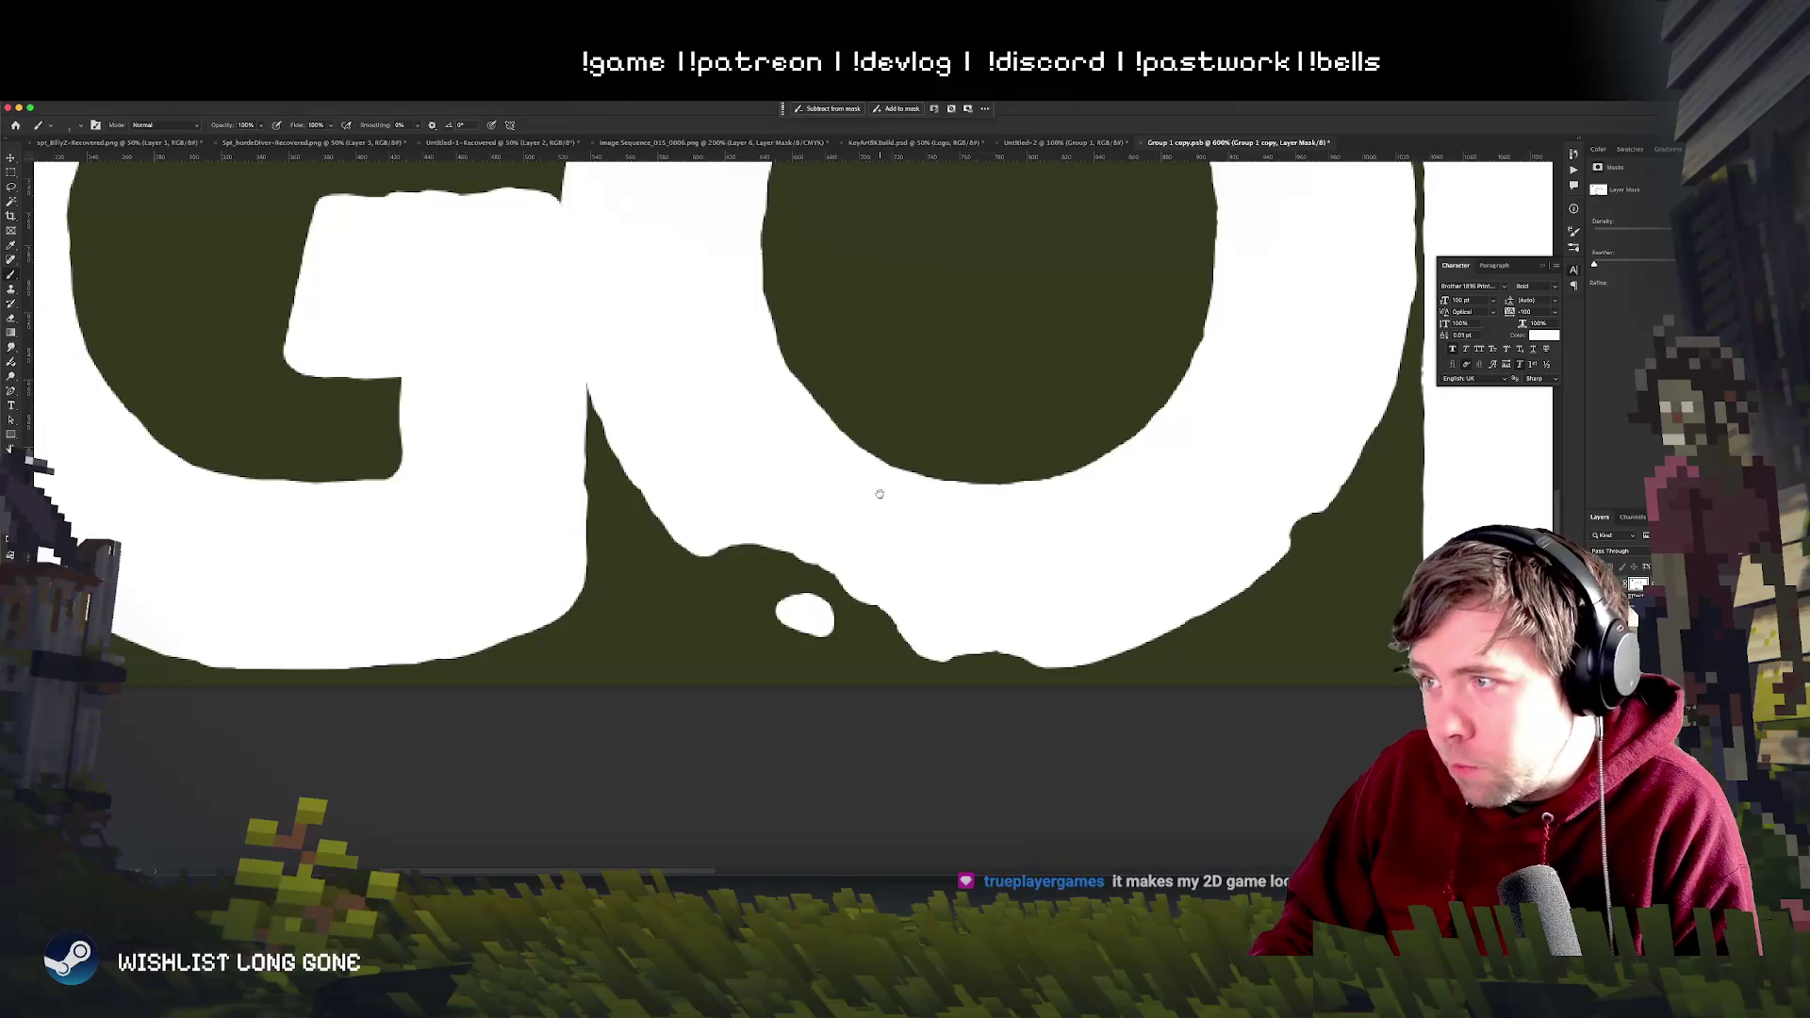
drag(879, 494, 778, 396)
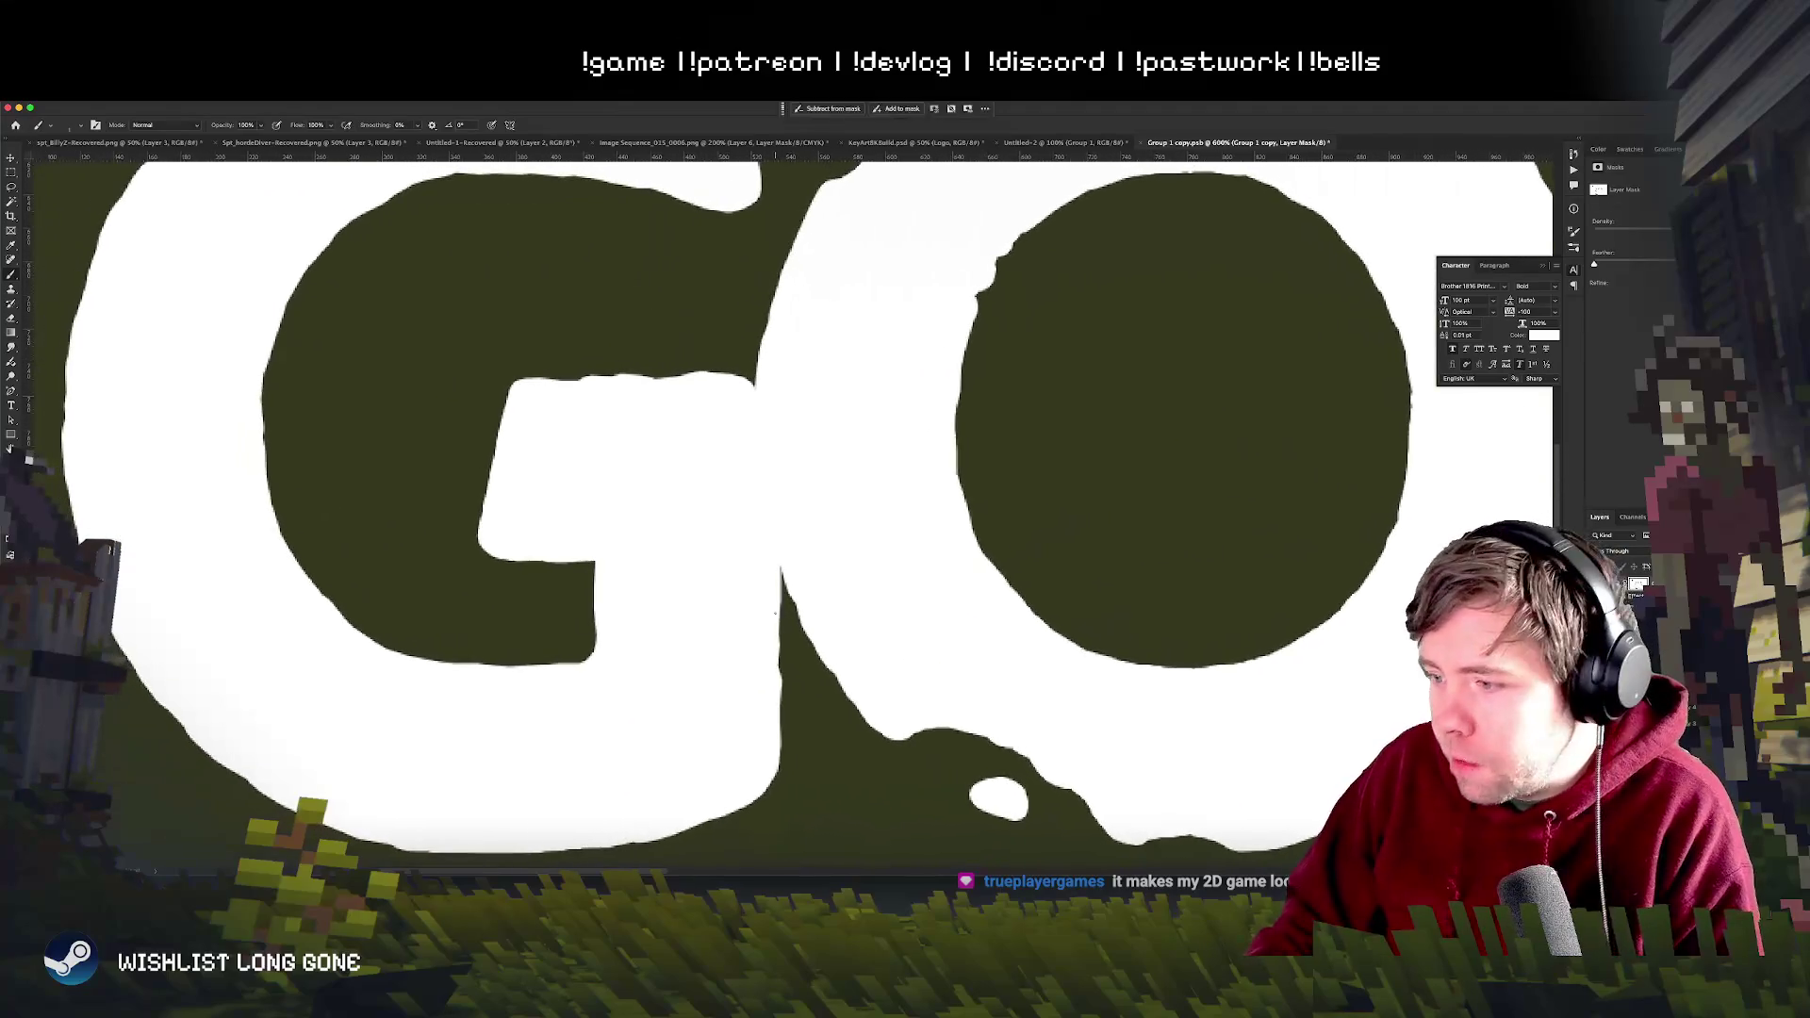
- Zoom onto the GO artwork before pulling back to the full LONG GONE title
mouse_move(684, 664)
mouse_down()
mouse_move(803, 613)
mouse_move(697, 617)
mouse_up()
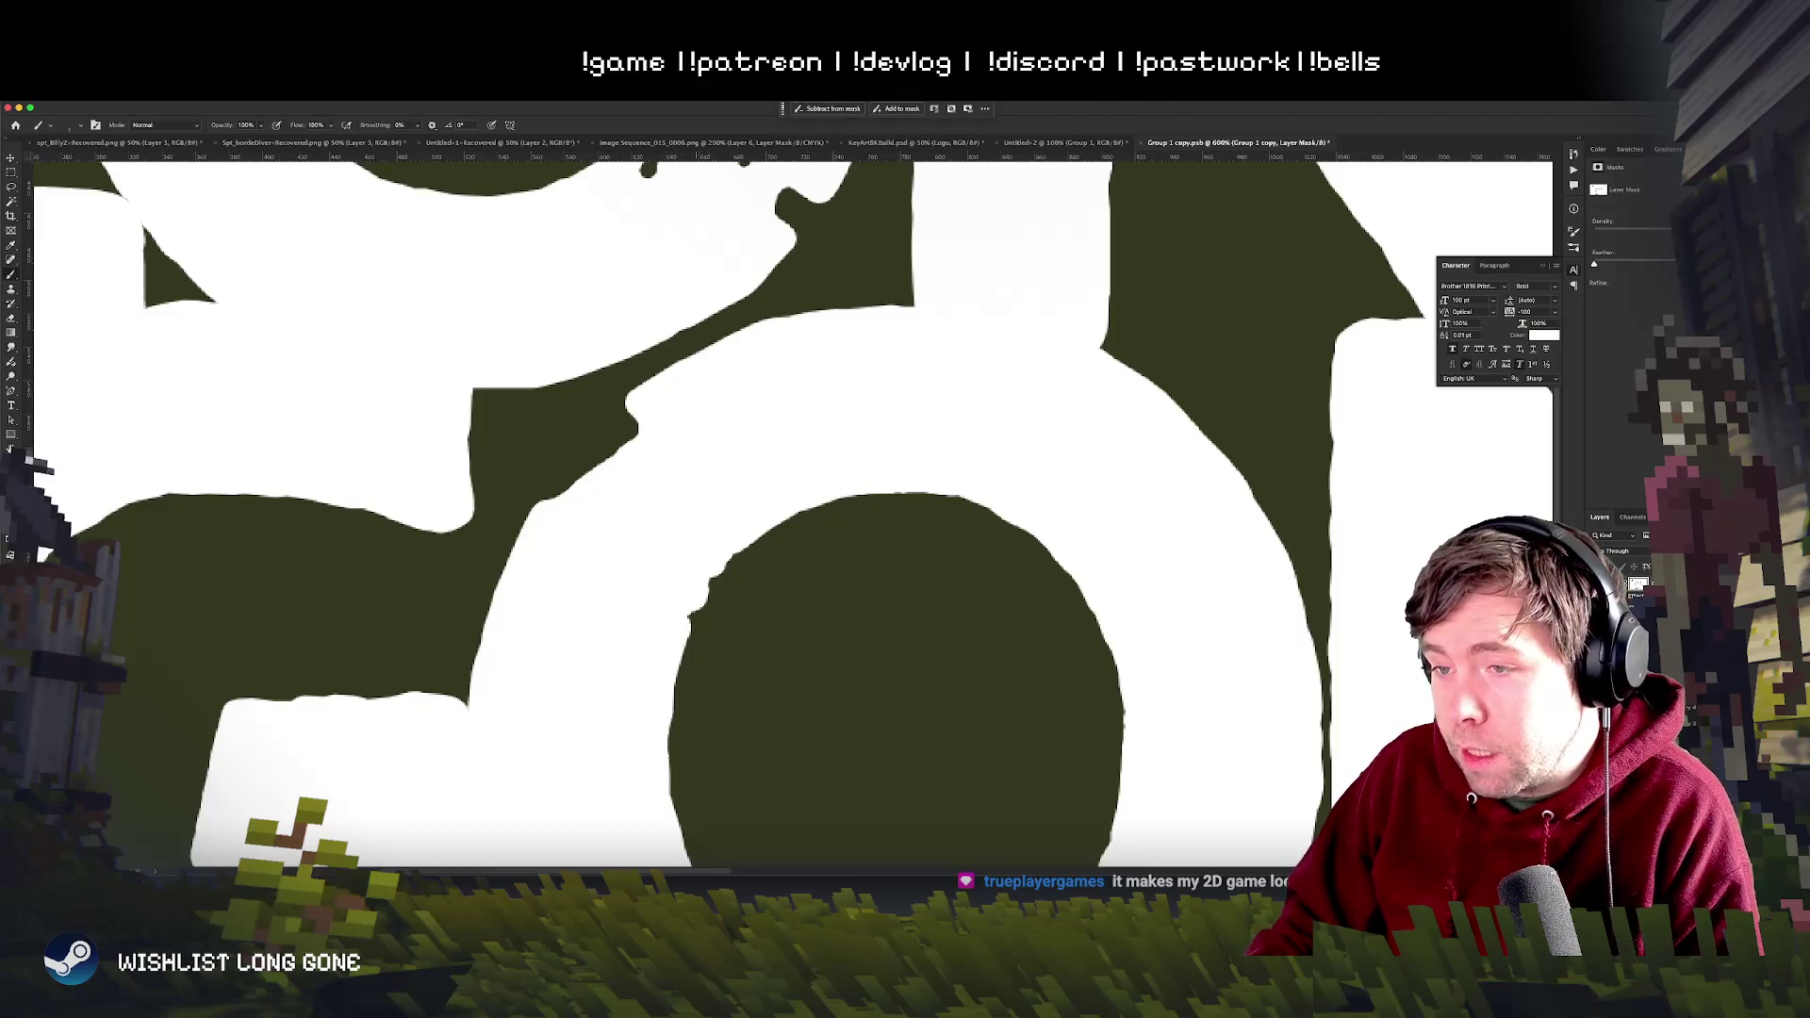
scroll(937, 553, down, 3)
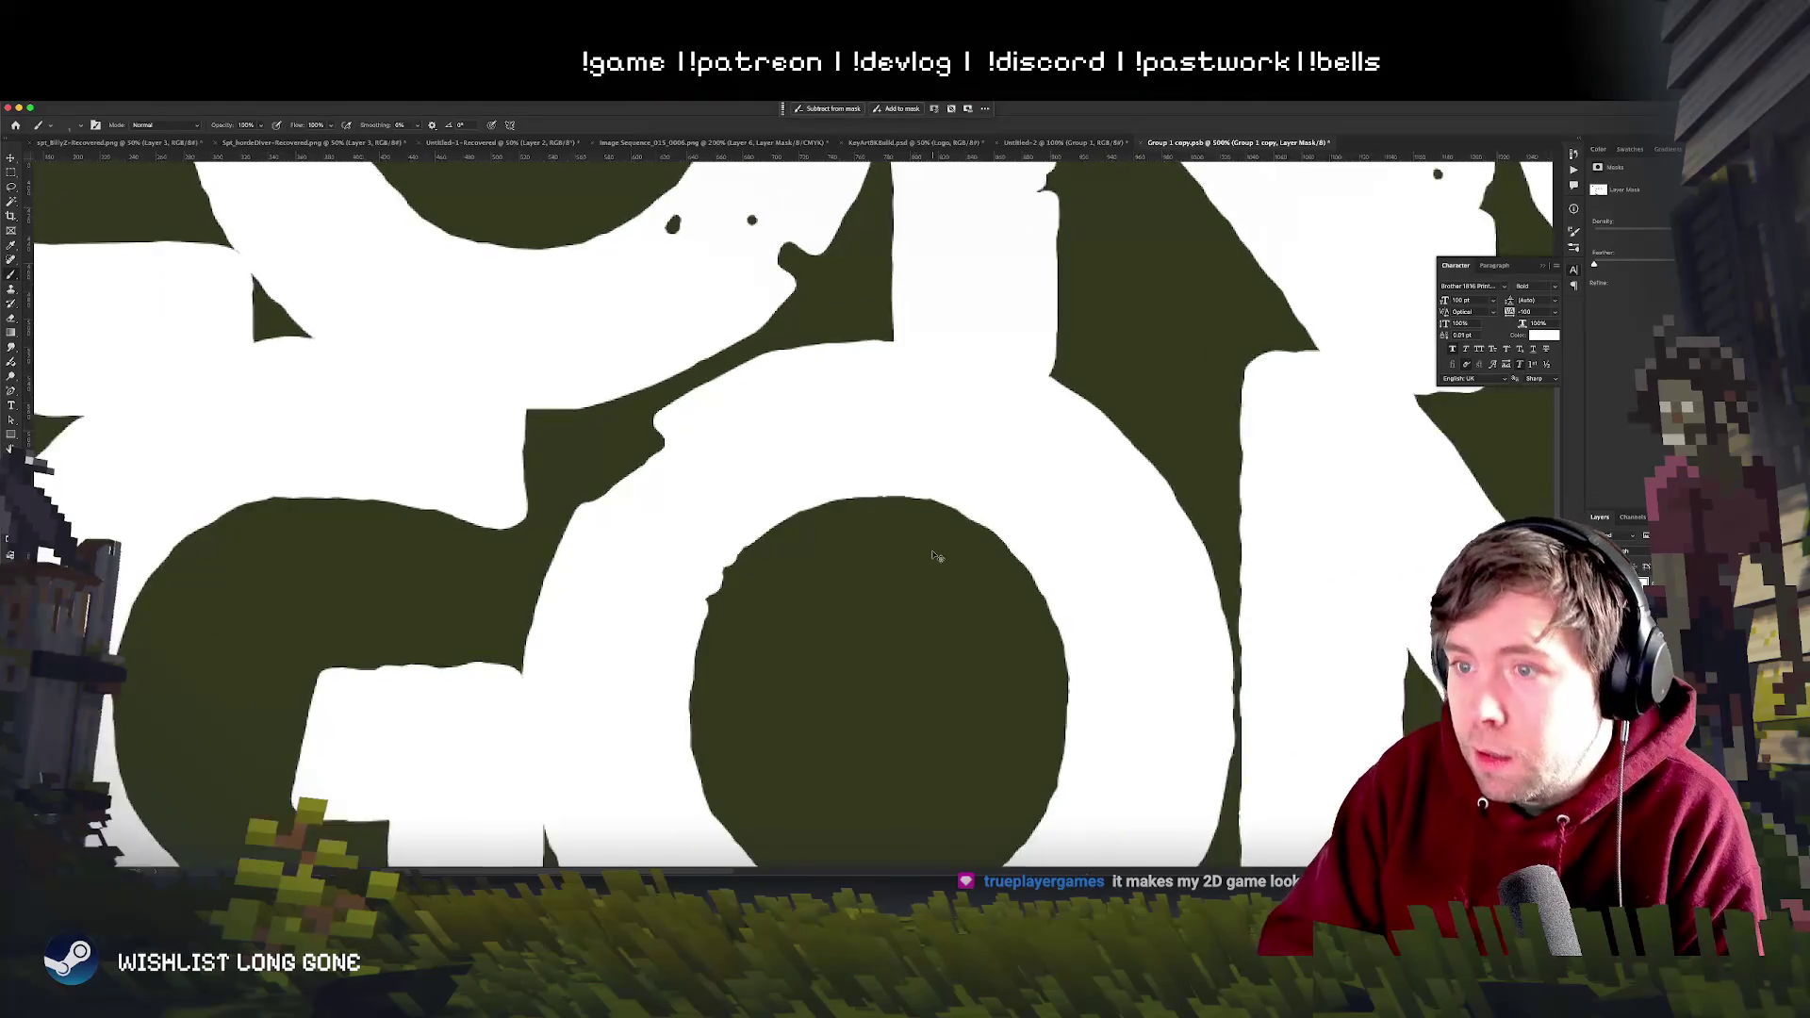
scroll(937, 554, down, 3)
scroll(935, 556, down, 2)
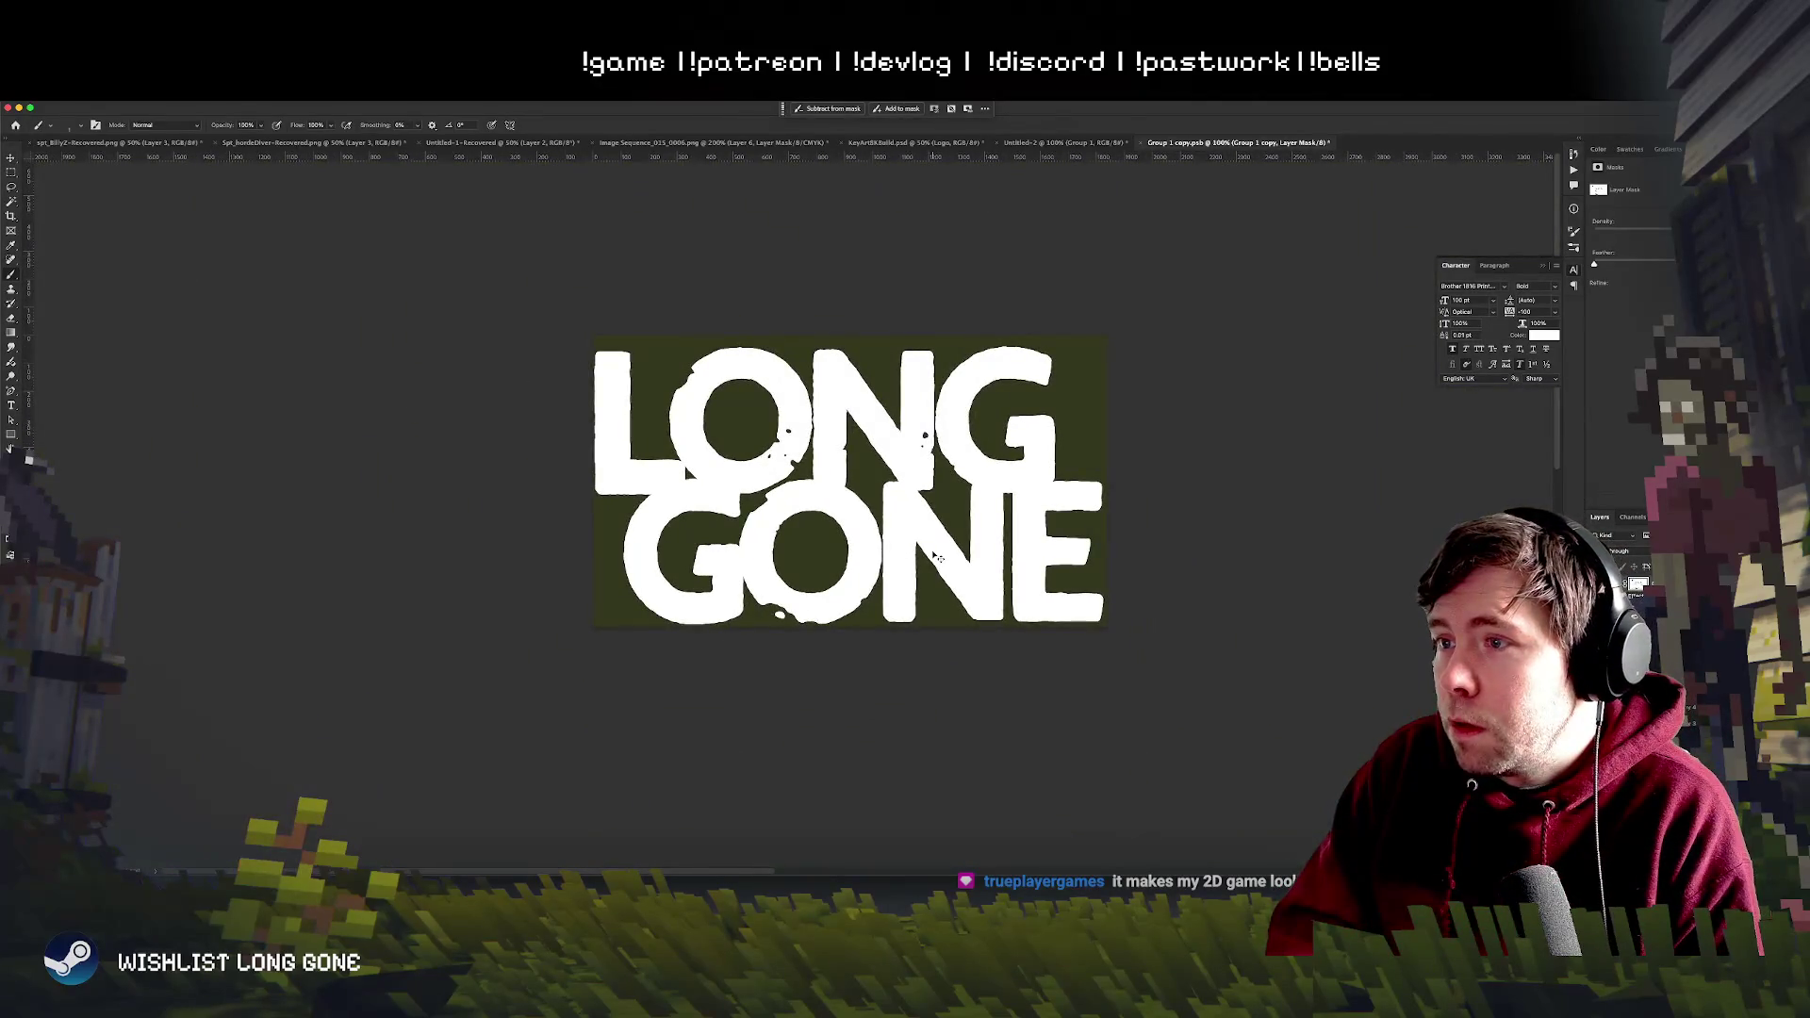
scroll(935, 555, up, 3)
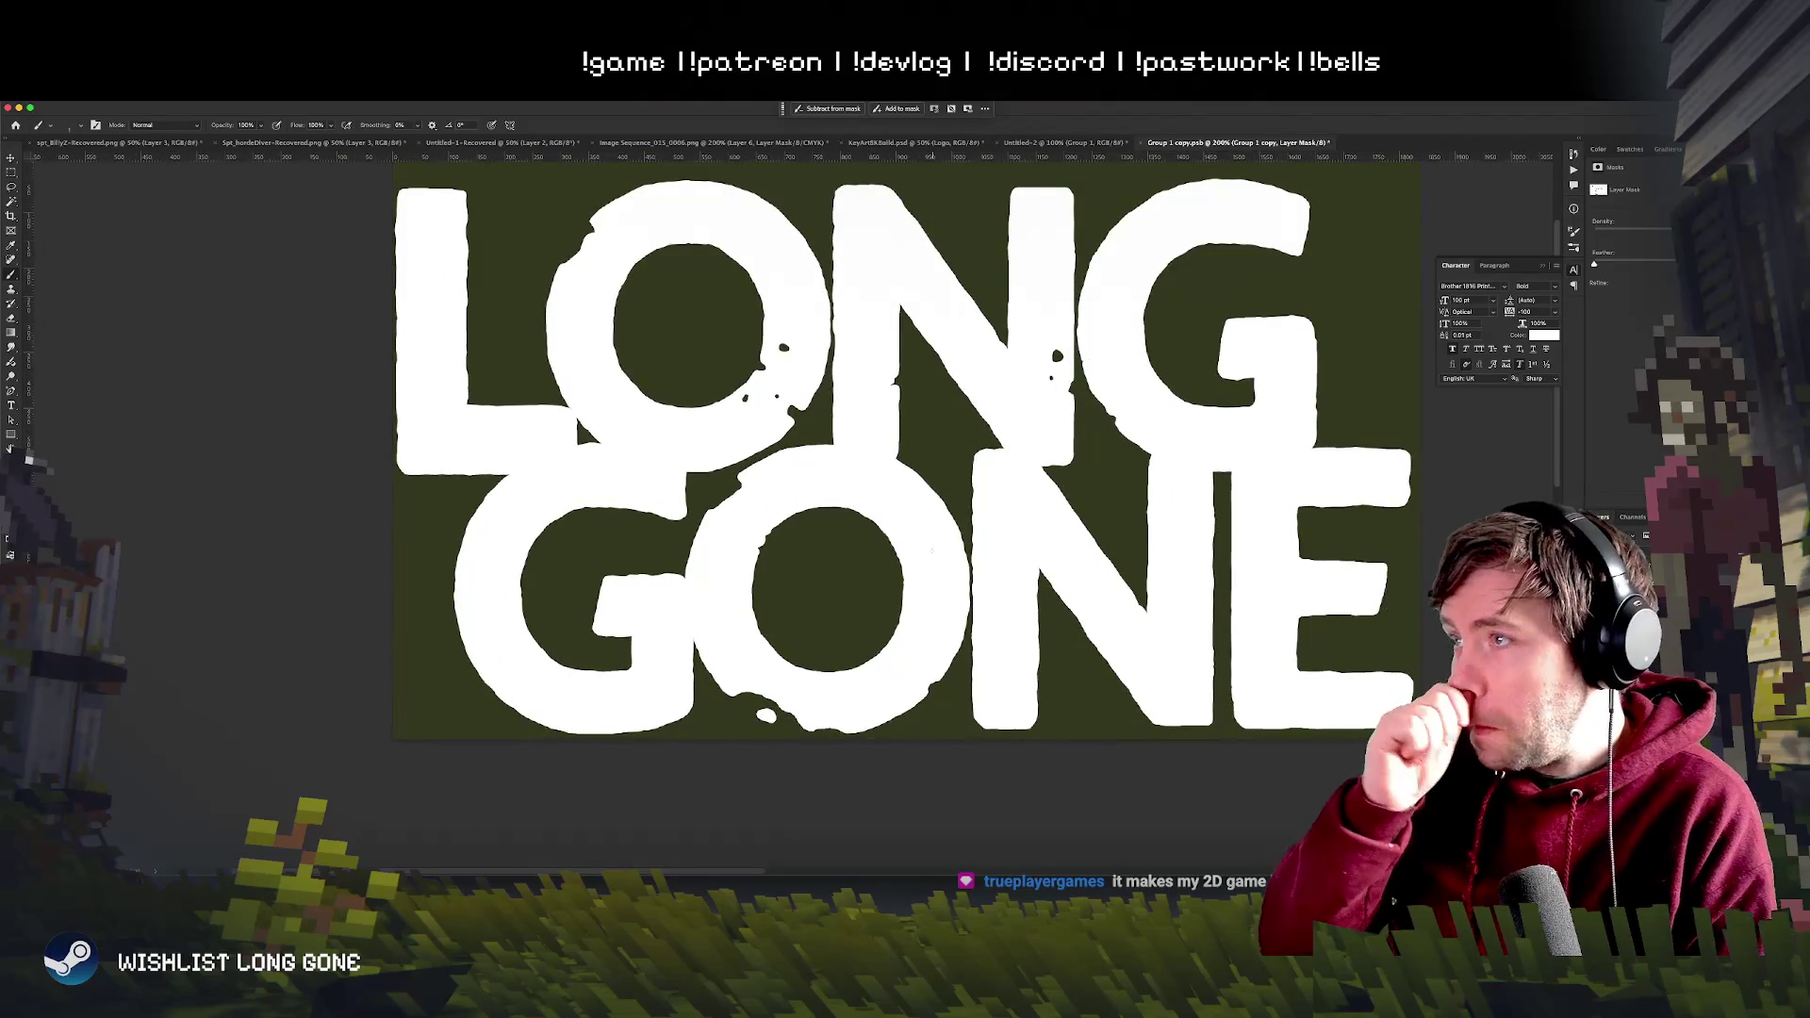
- Dab a dark speck onto the top of the G with a preset brush, then view the title smaller
key(super+equal)
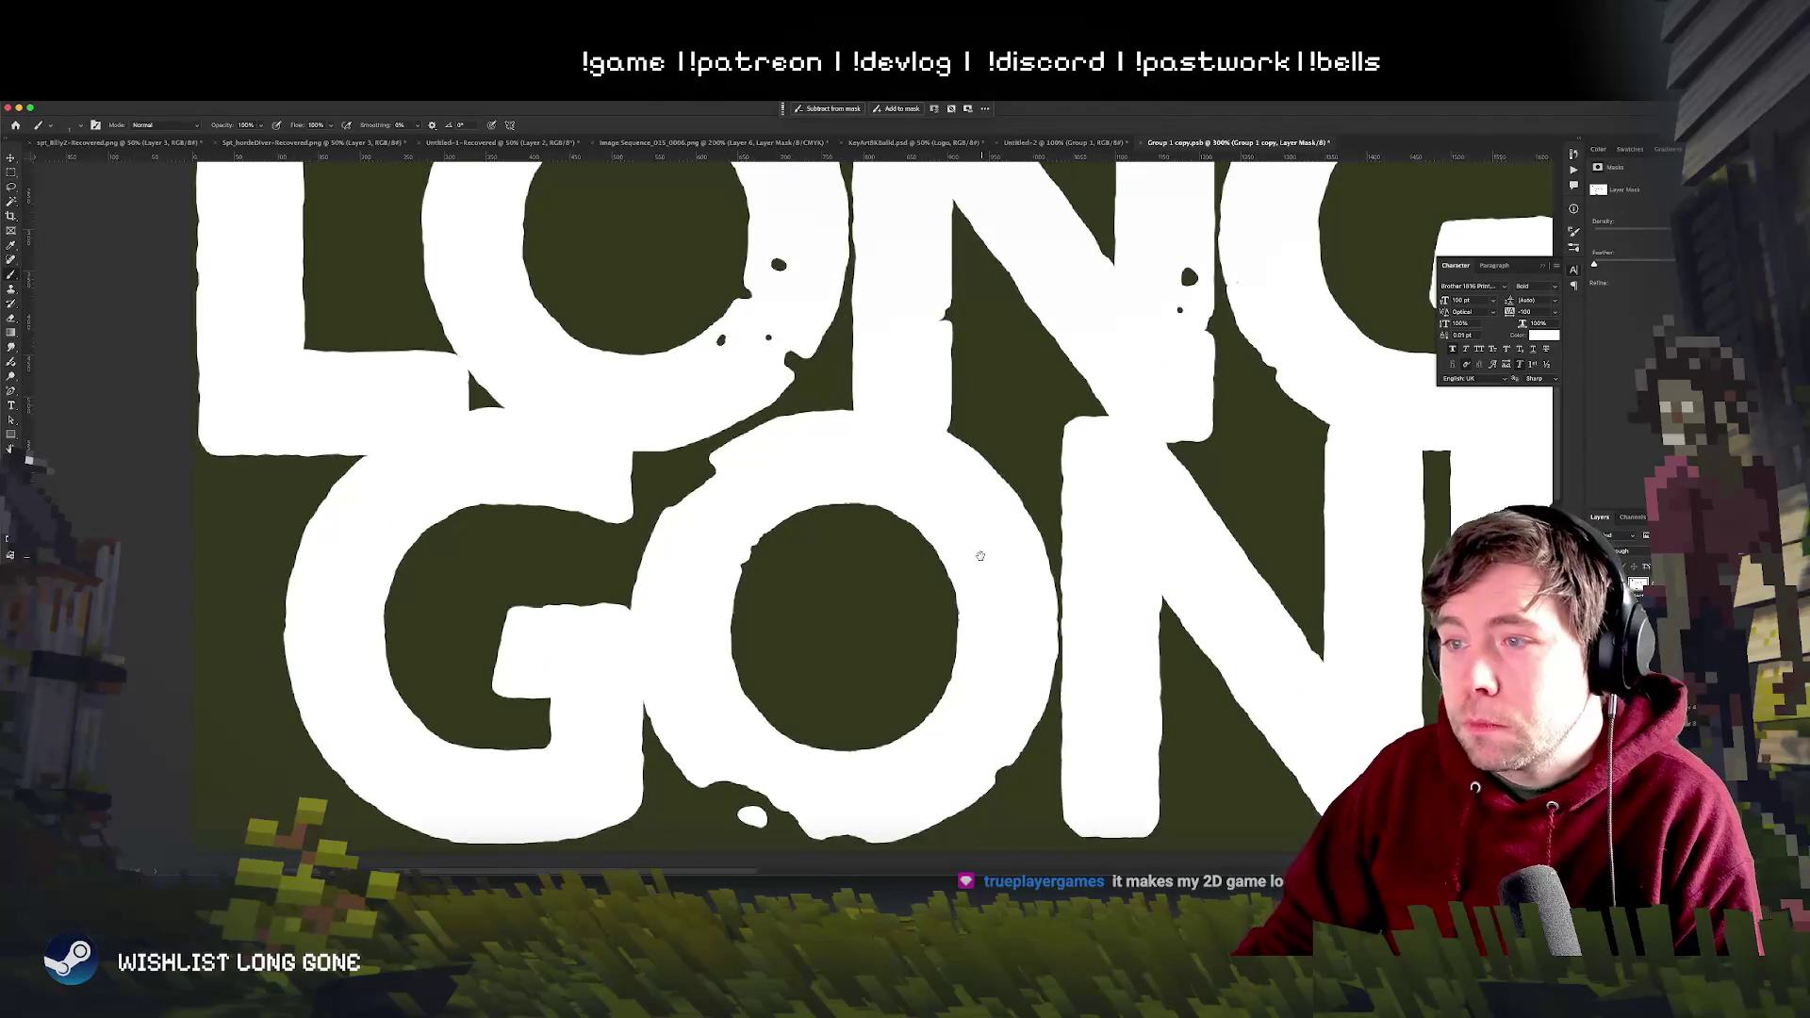
scroll(981, 557, down, 5)
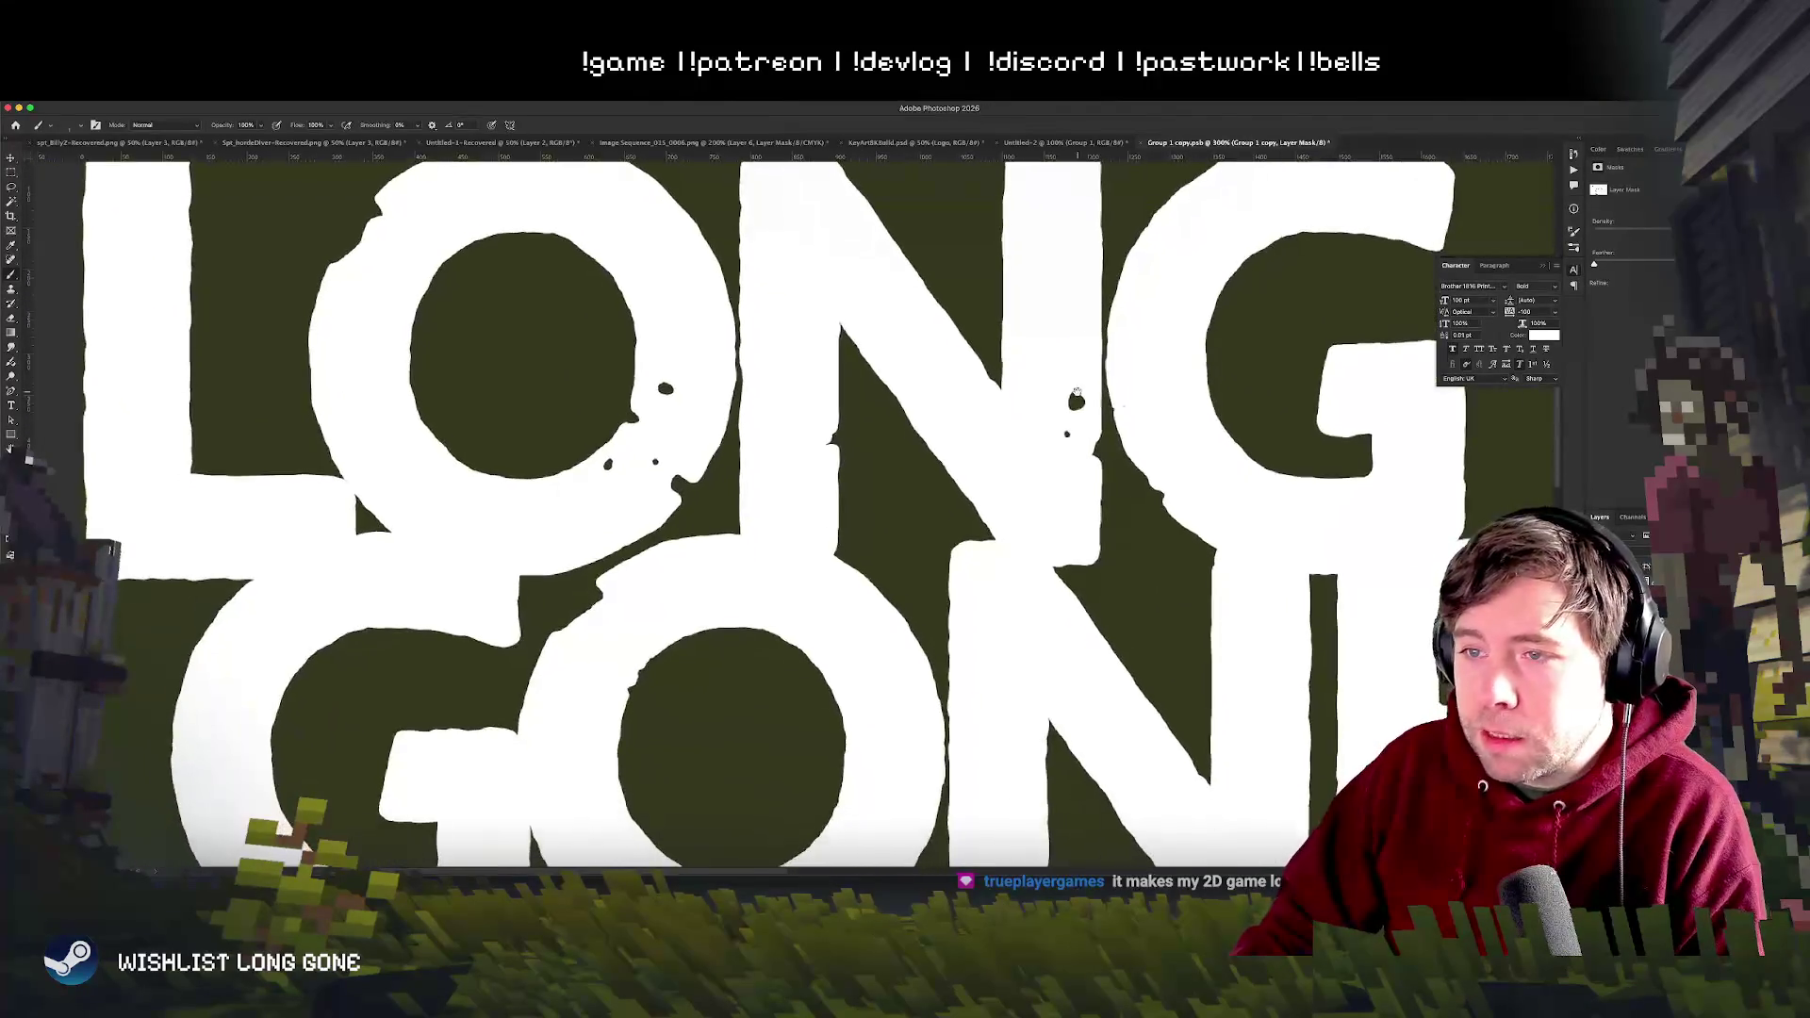
scroll(1075, 394, down, 5)
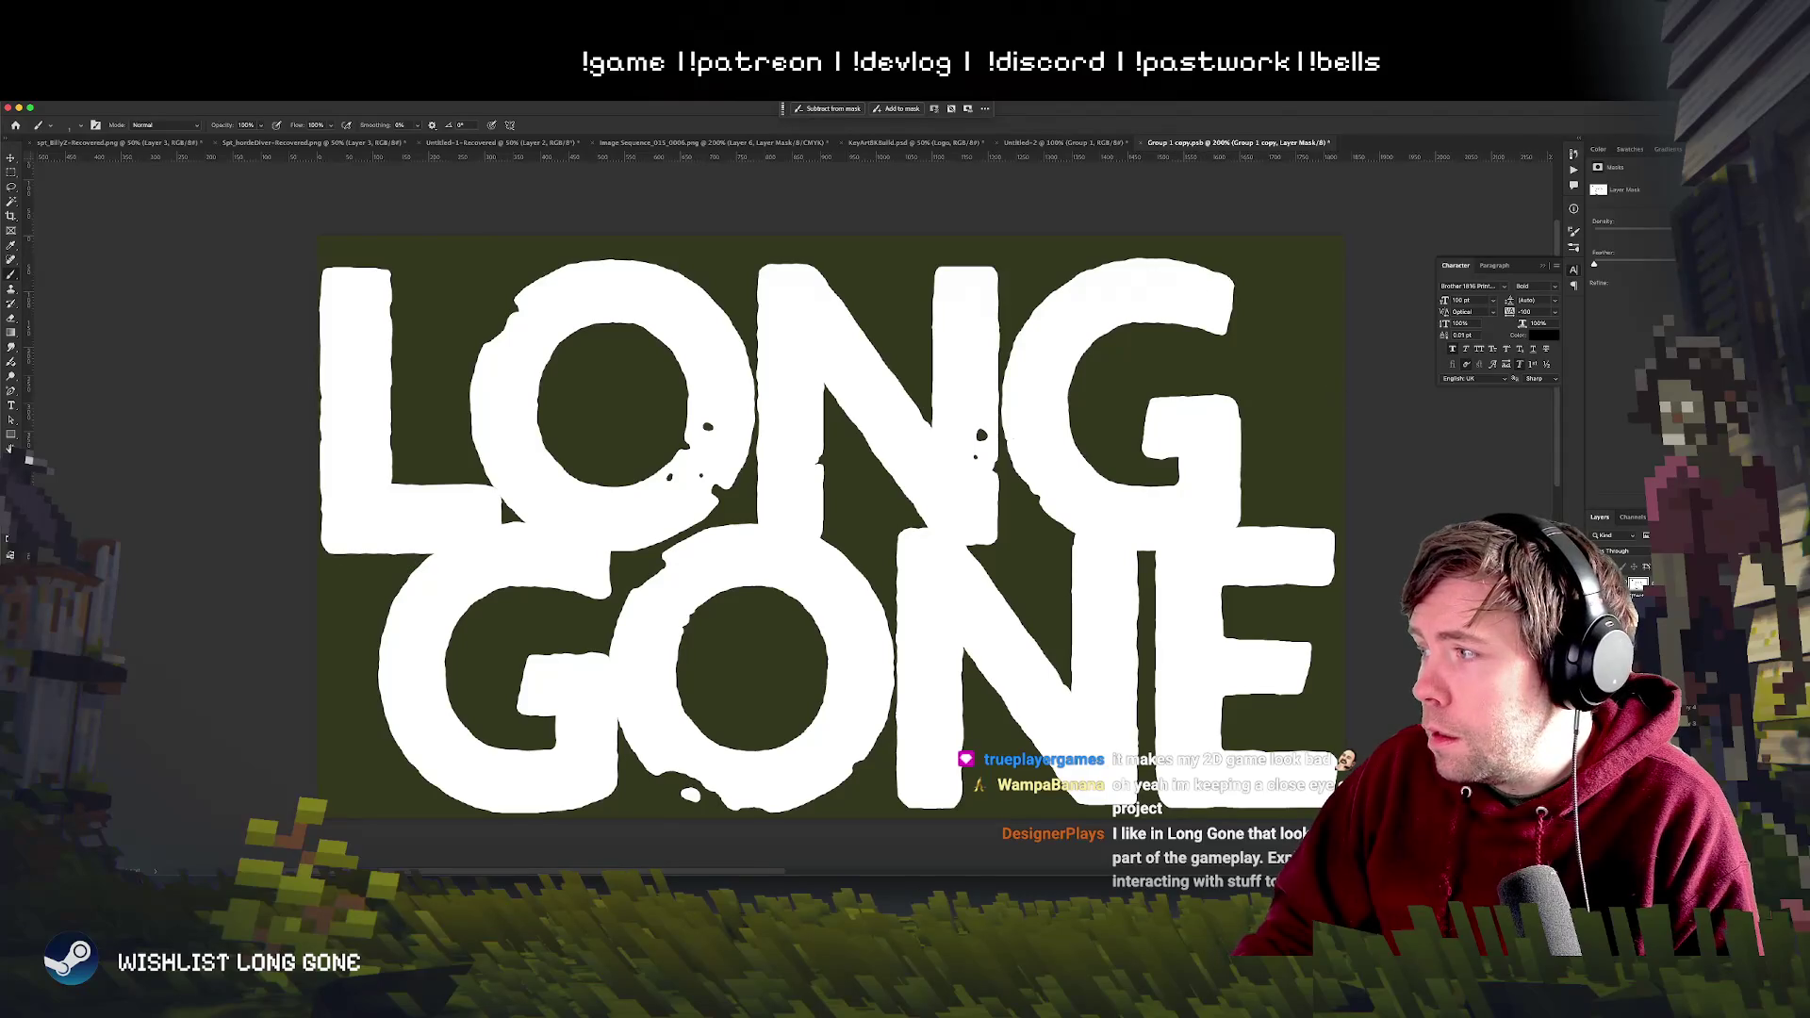
right_click(1113, 335)
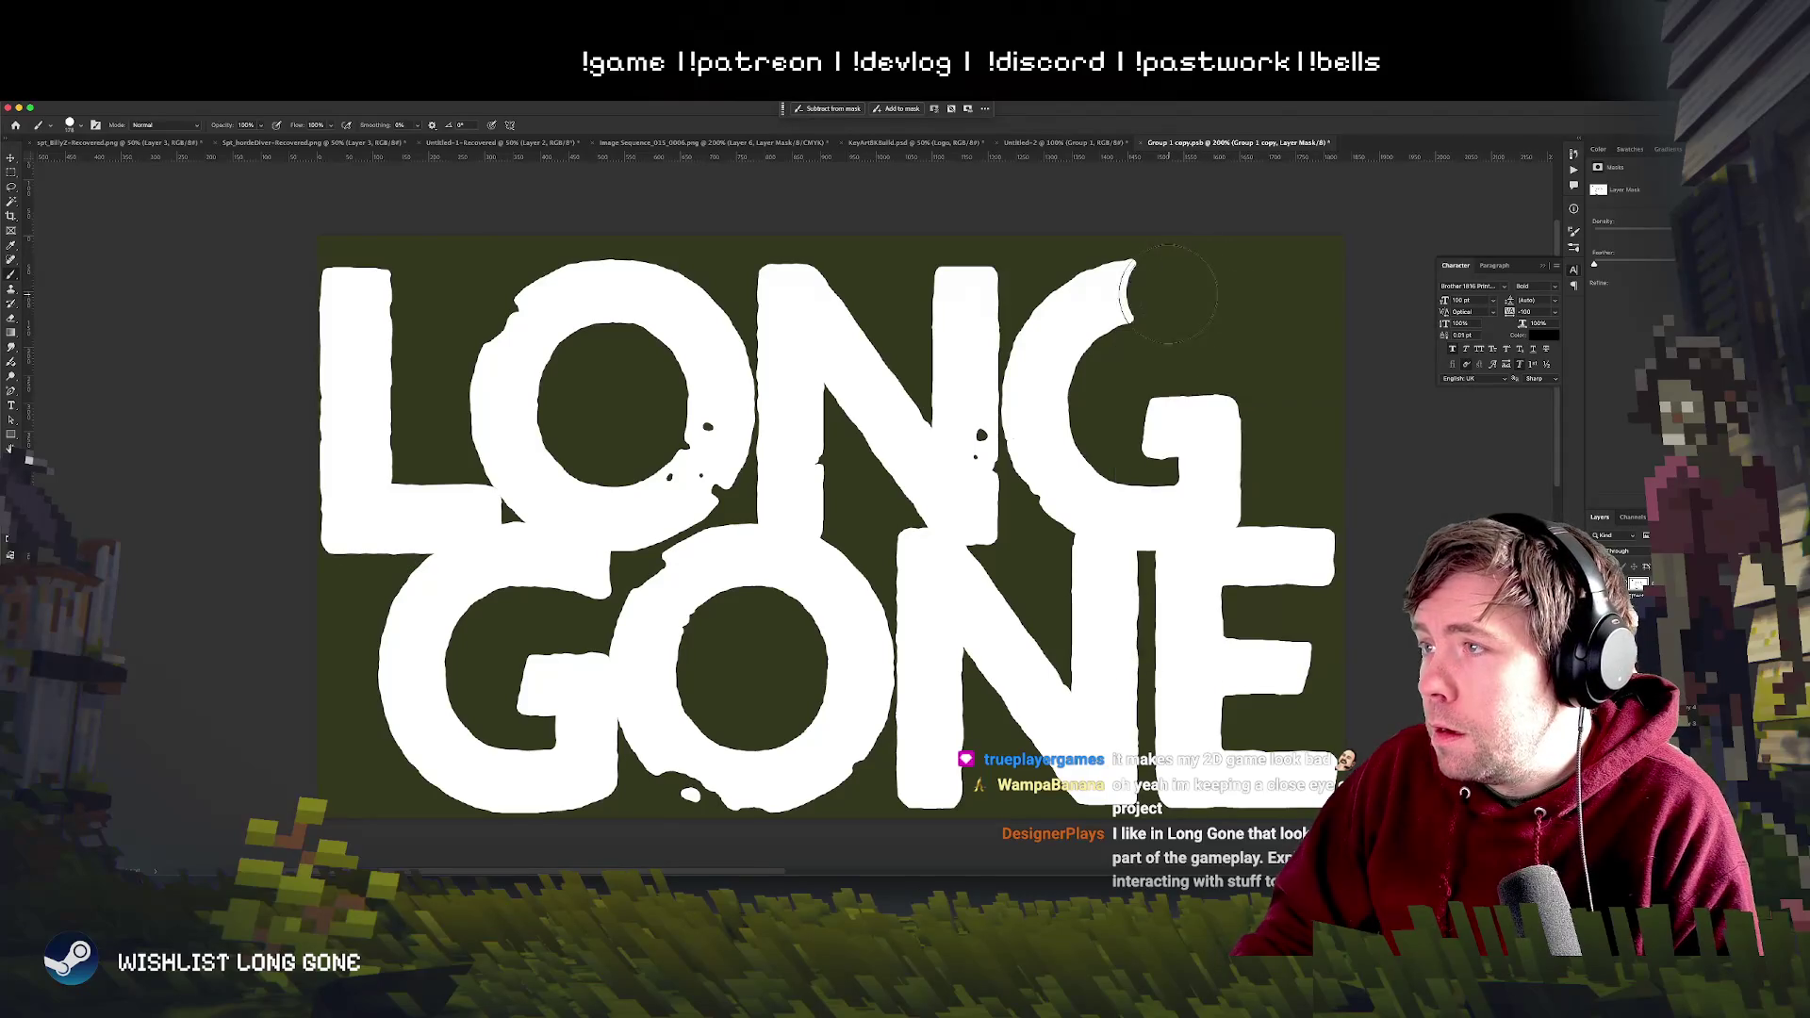
right_click(1218, 299)
click(1196, 262)
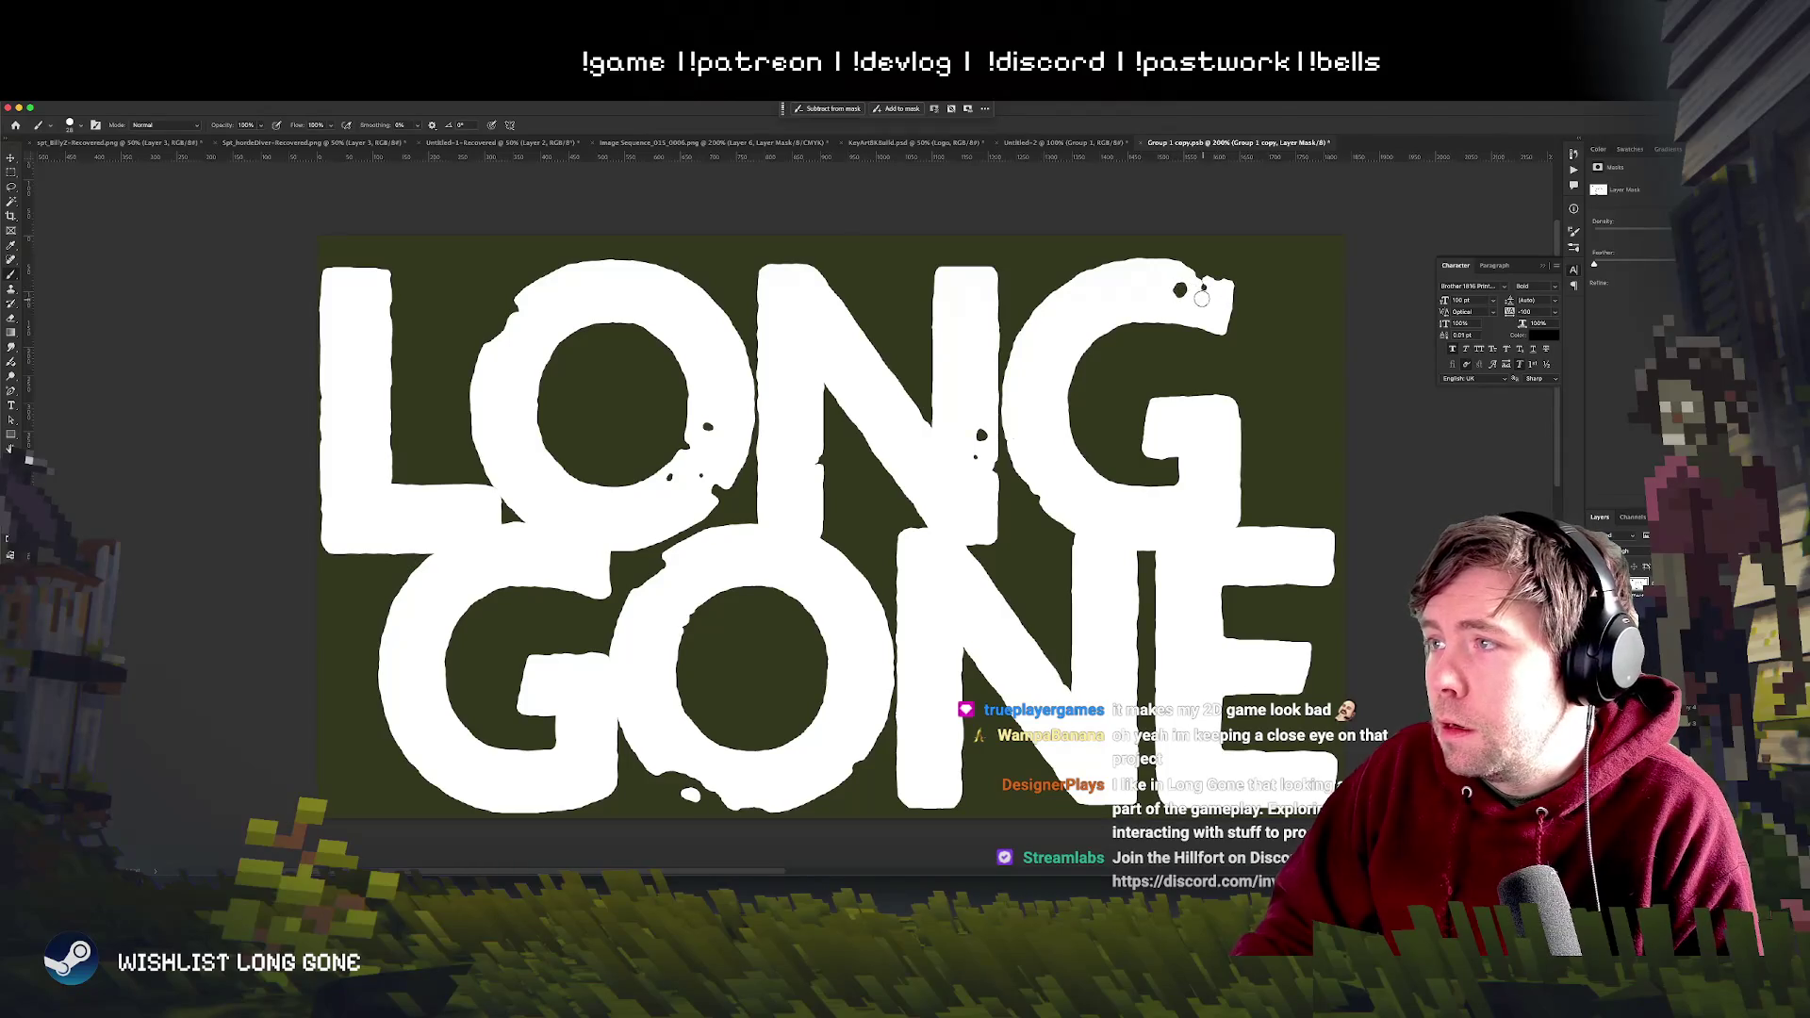
key(ctrl+minus)
key(ctrl+minus)
key(ctrl+minus)
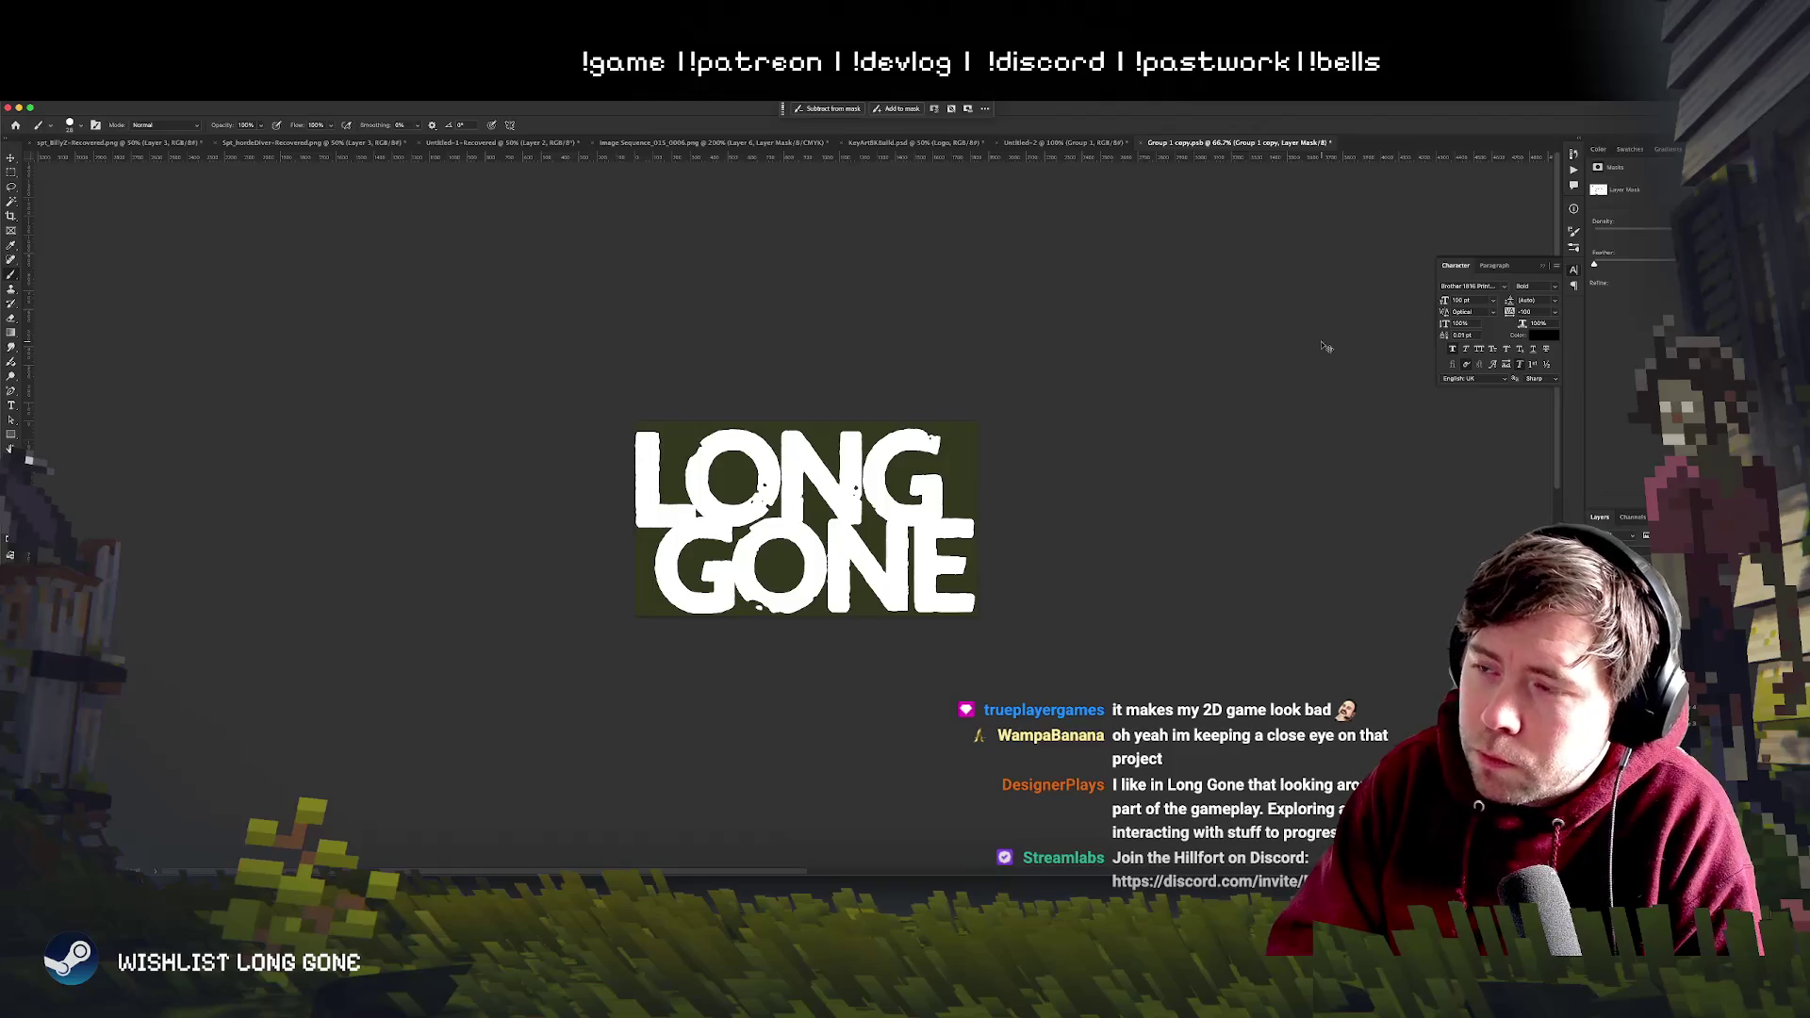
- Zoom onto the end of GONE and undo the stray dark stroke on the E
key(ctrl+plus)
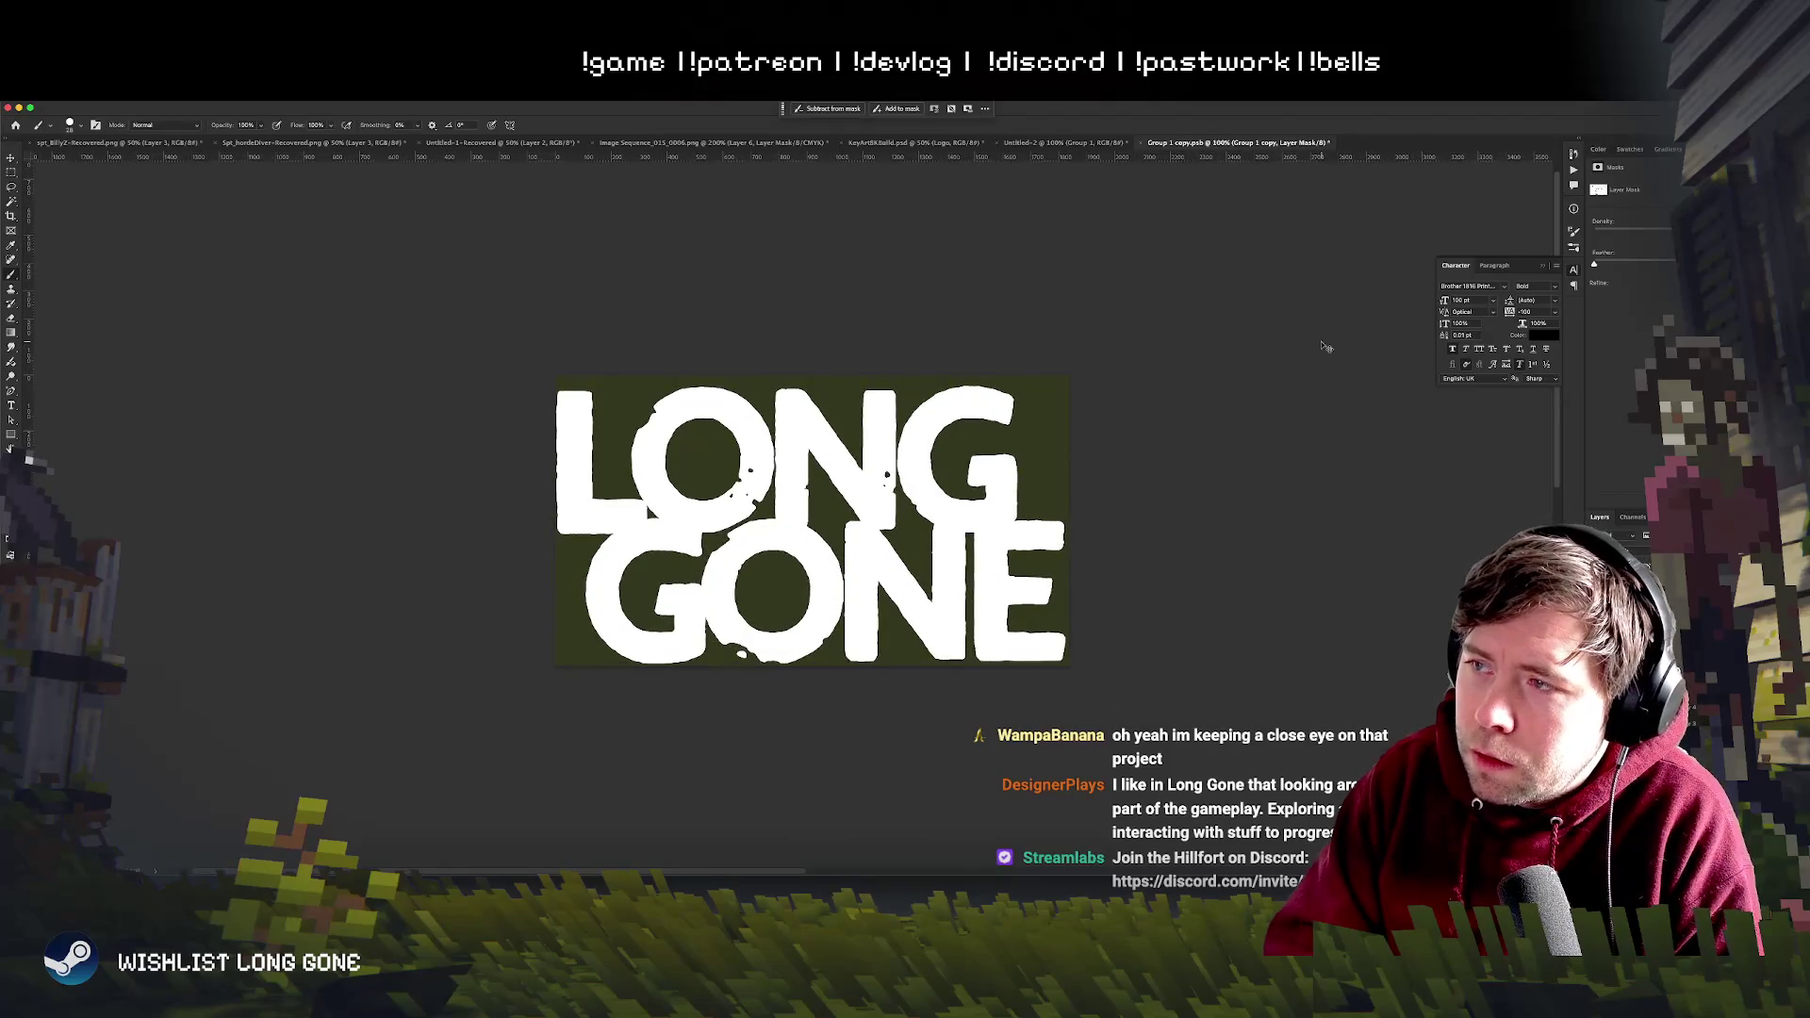
key(ctrl+plus)
key(ctrl+plus)
alt+scroll(607, 401, down, 3)
alt+scroll(646, 625, up, 3)
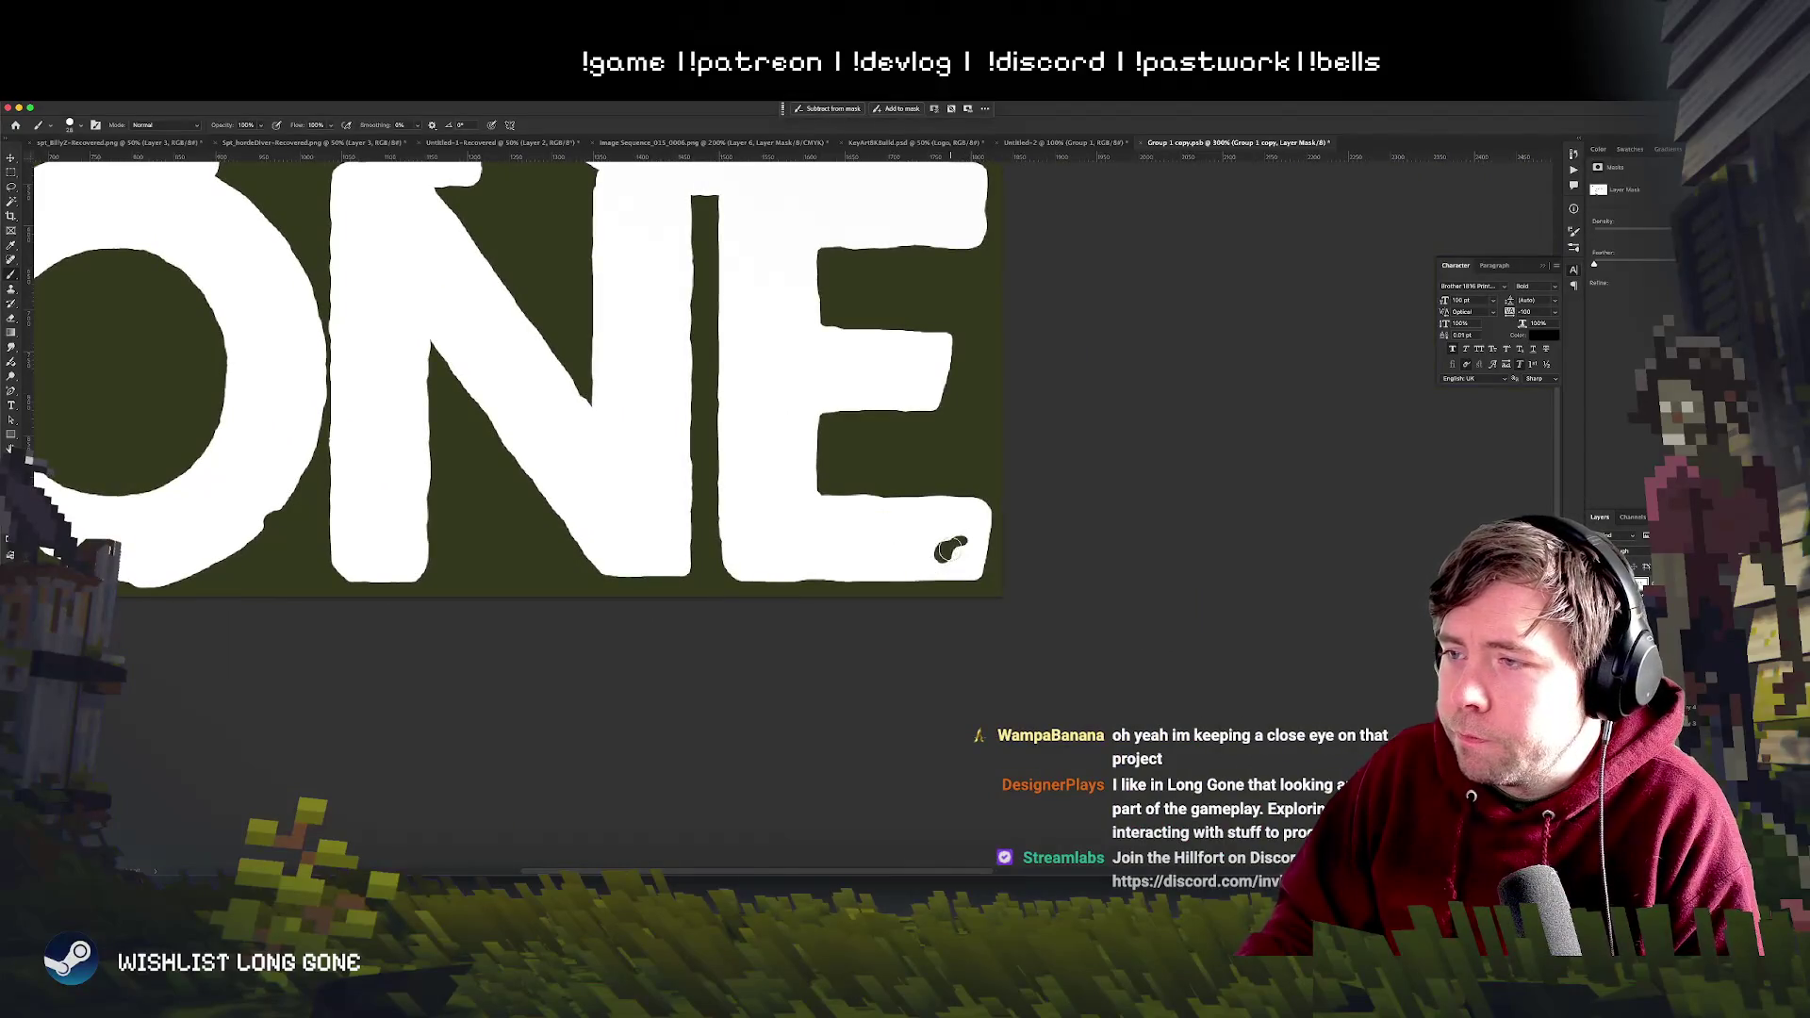
key(ctrl+z)
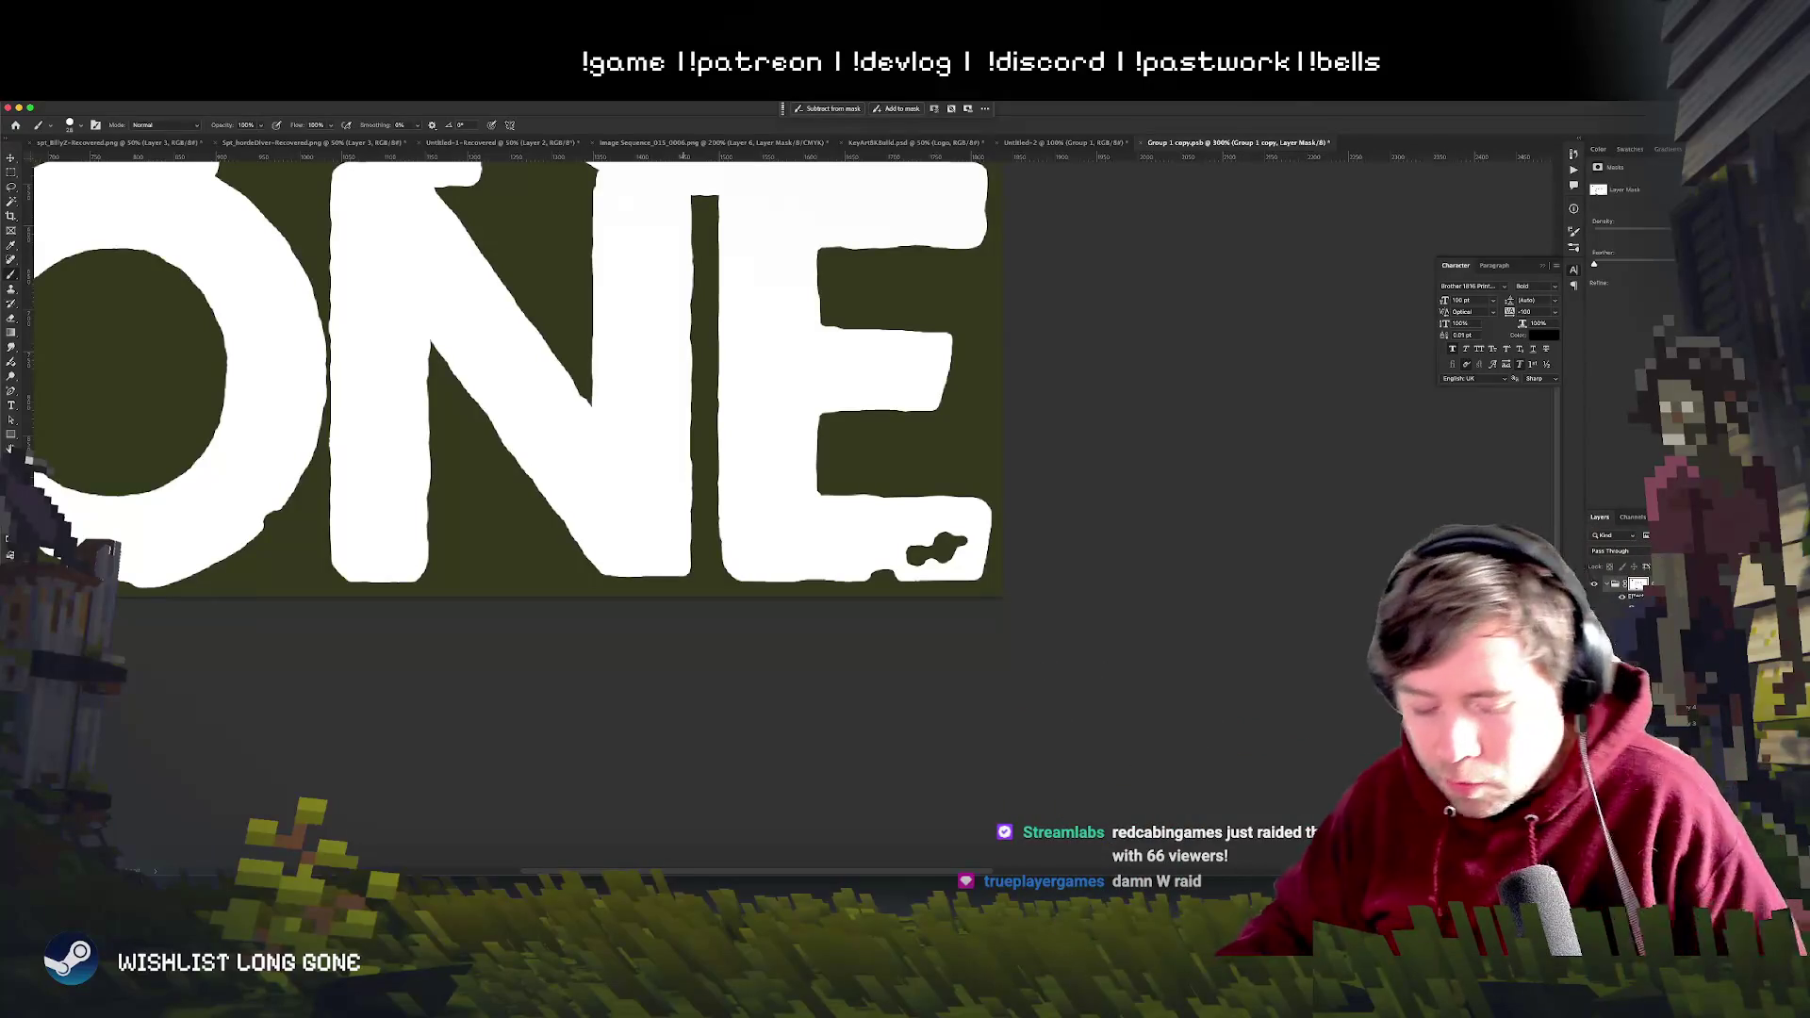
scroll(595, 585, up, 3)
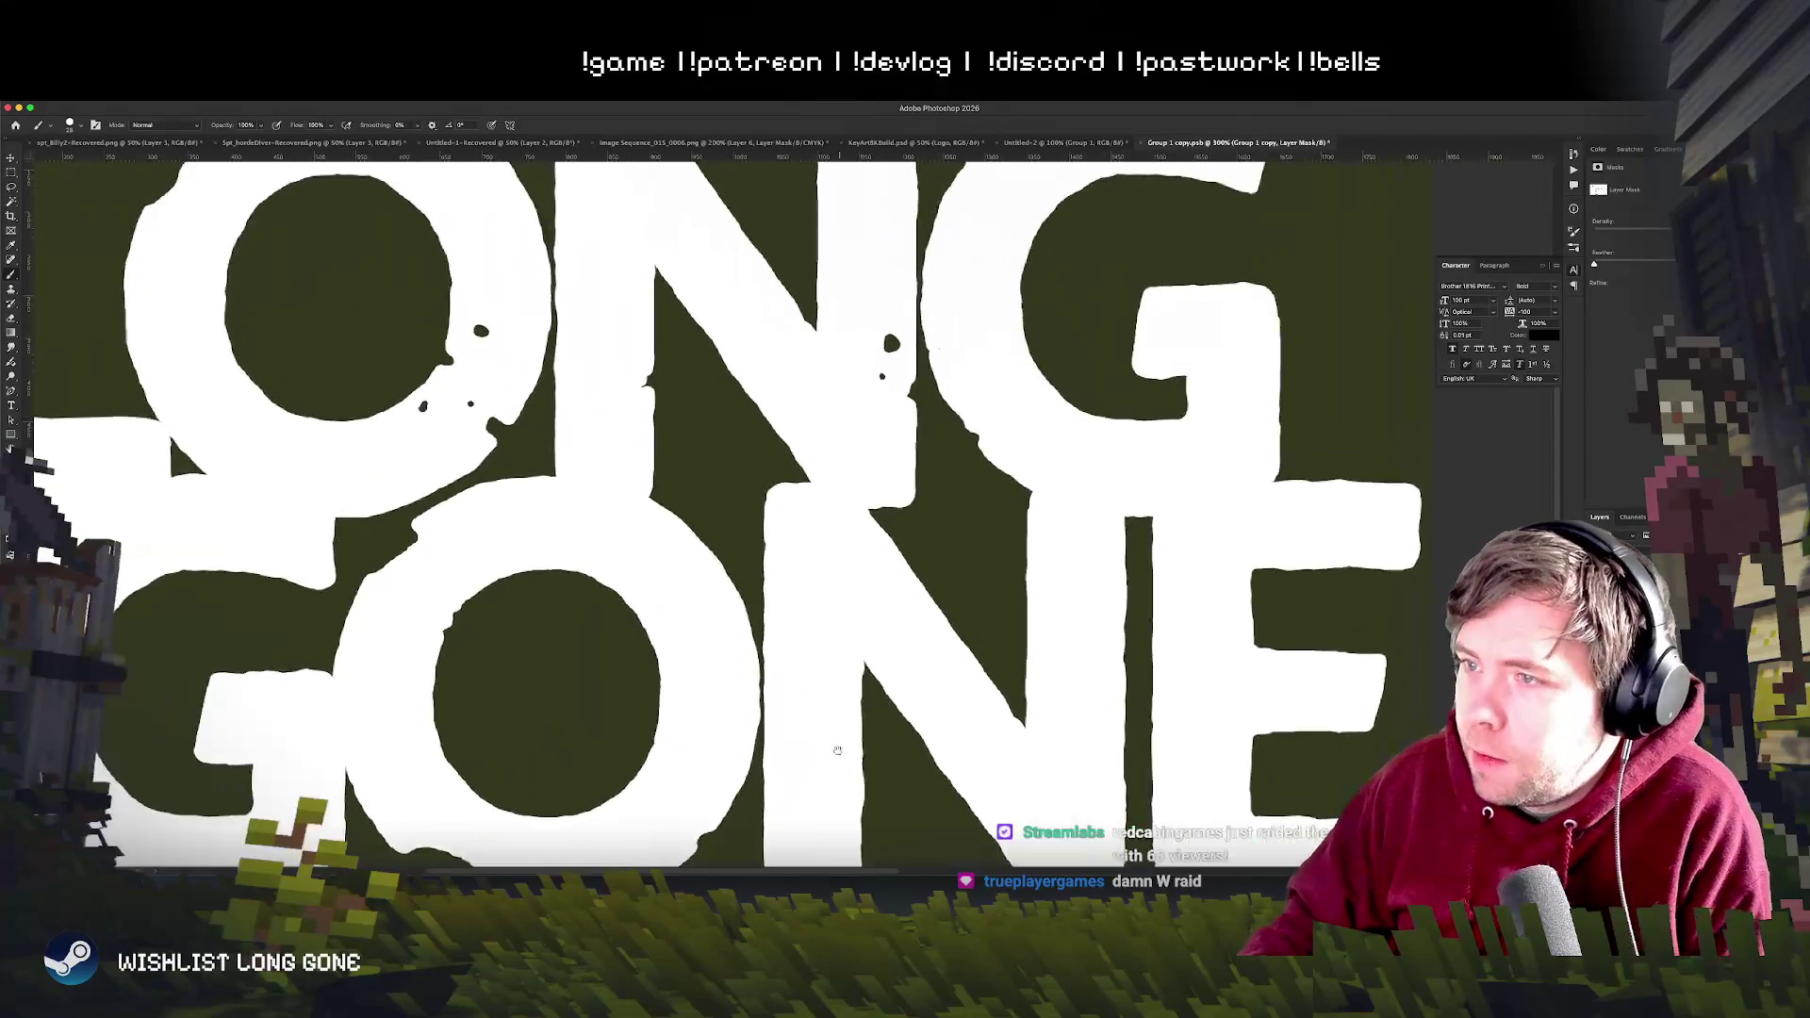
scroll(807, 769, up, 1)
- Switch through Untitled-2 to the Long Gone KeyArt .psd document
click(1063, 143)
click(912, 143)
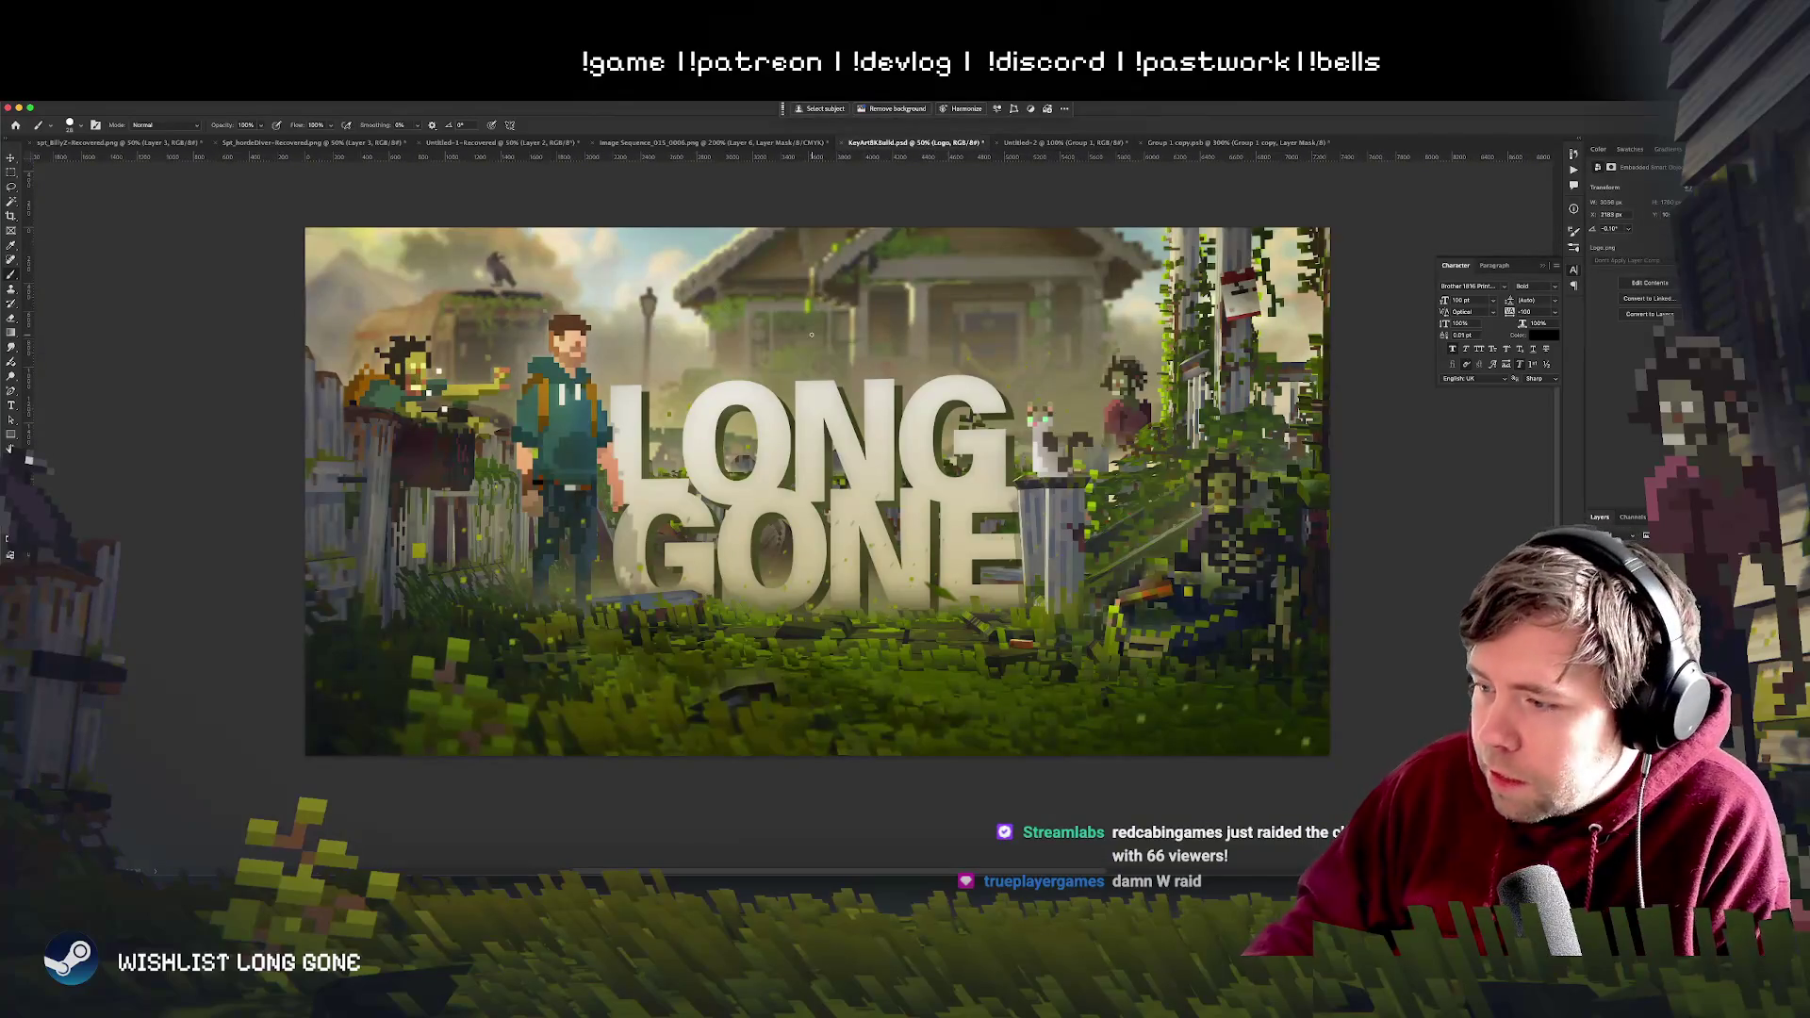
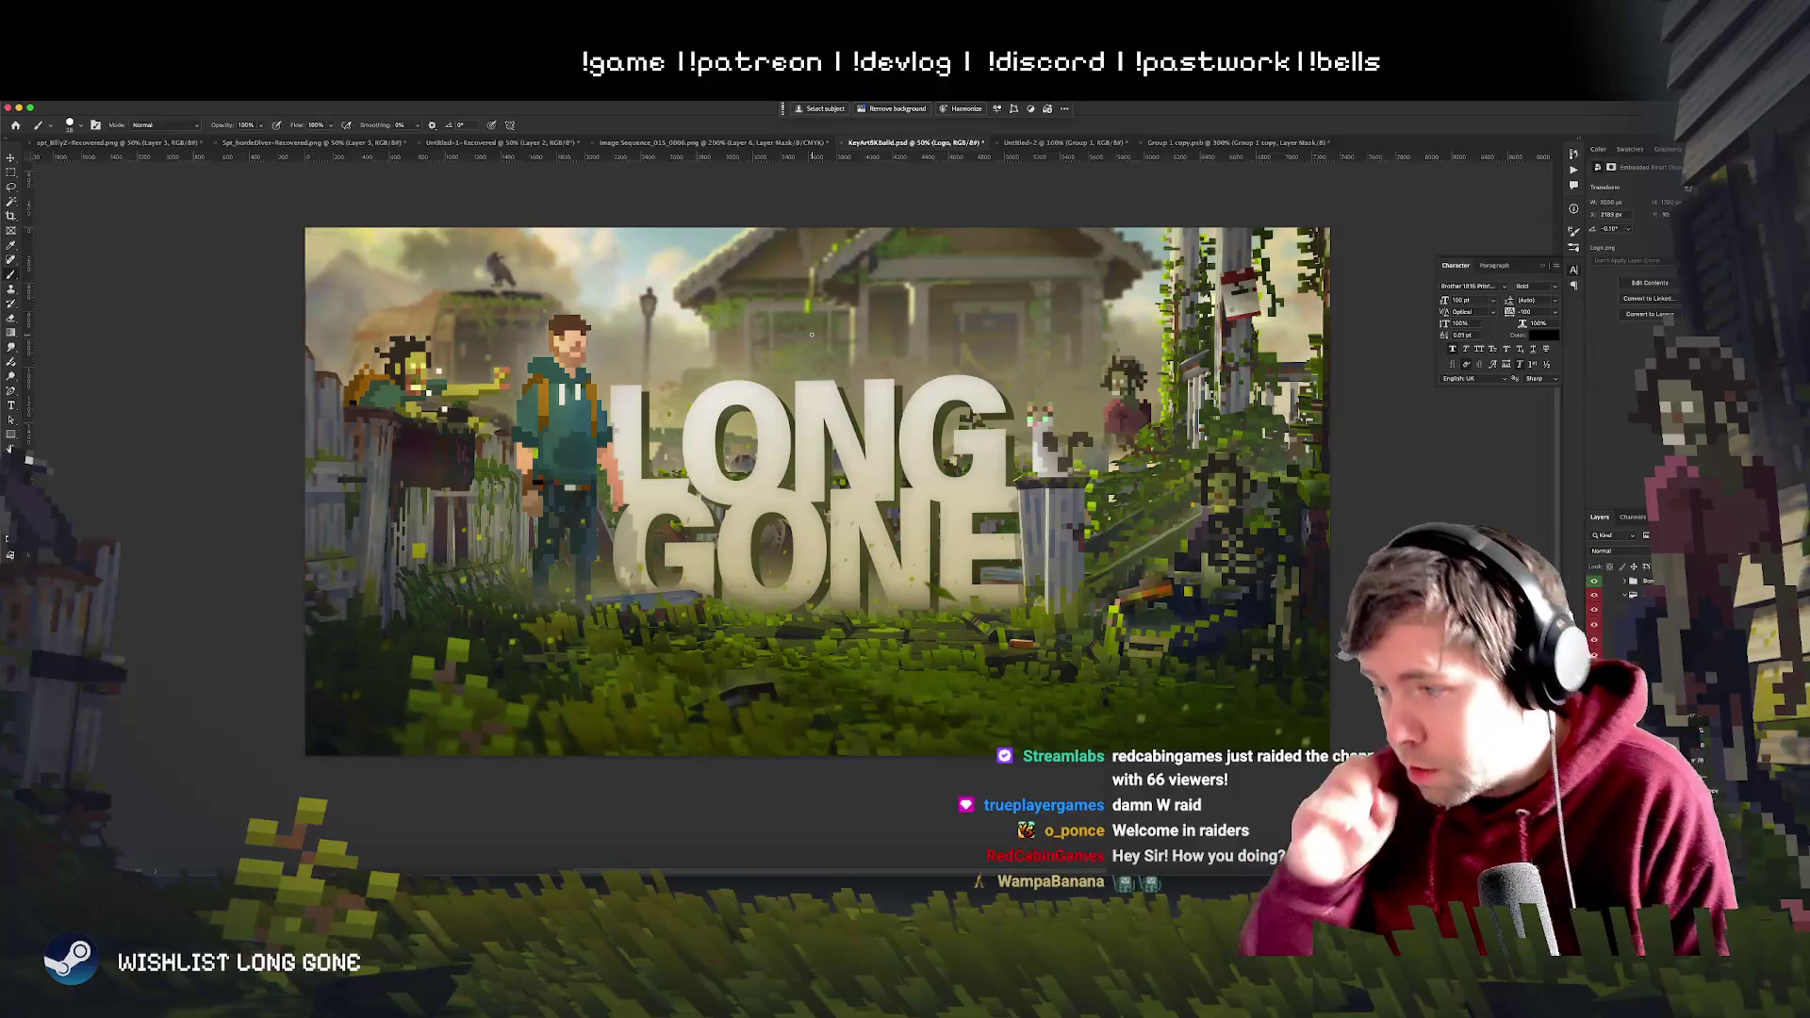
- Show the standalone olive-background LONG GONE logo at full view, then return to the key art document
key(ctrl+shift+Tab)
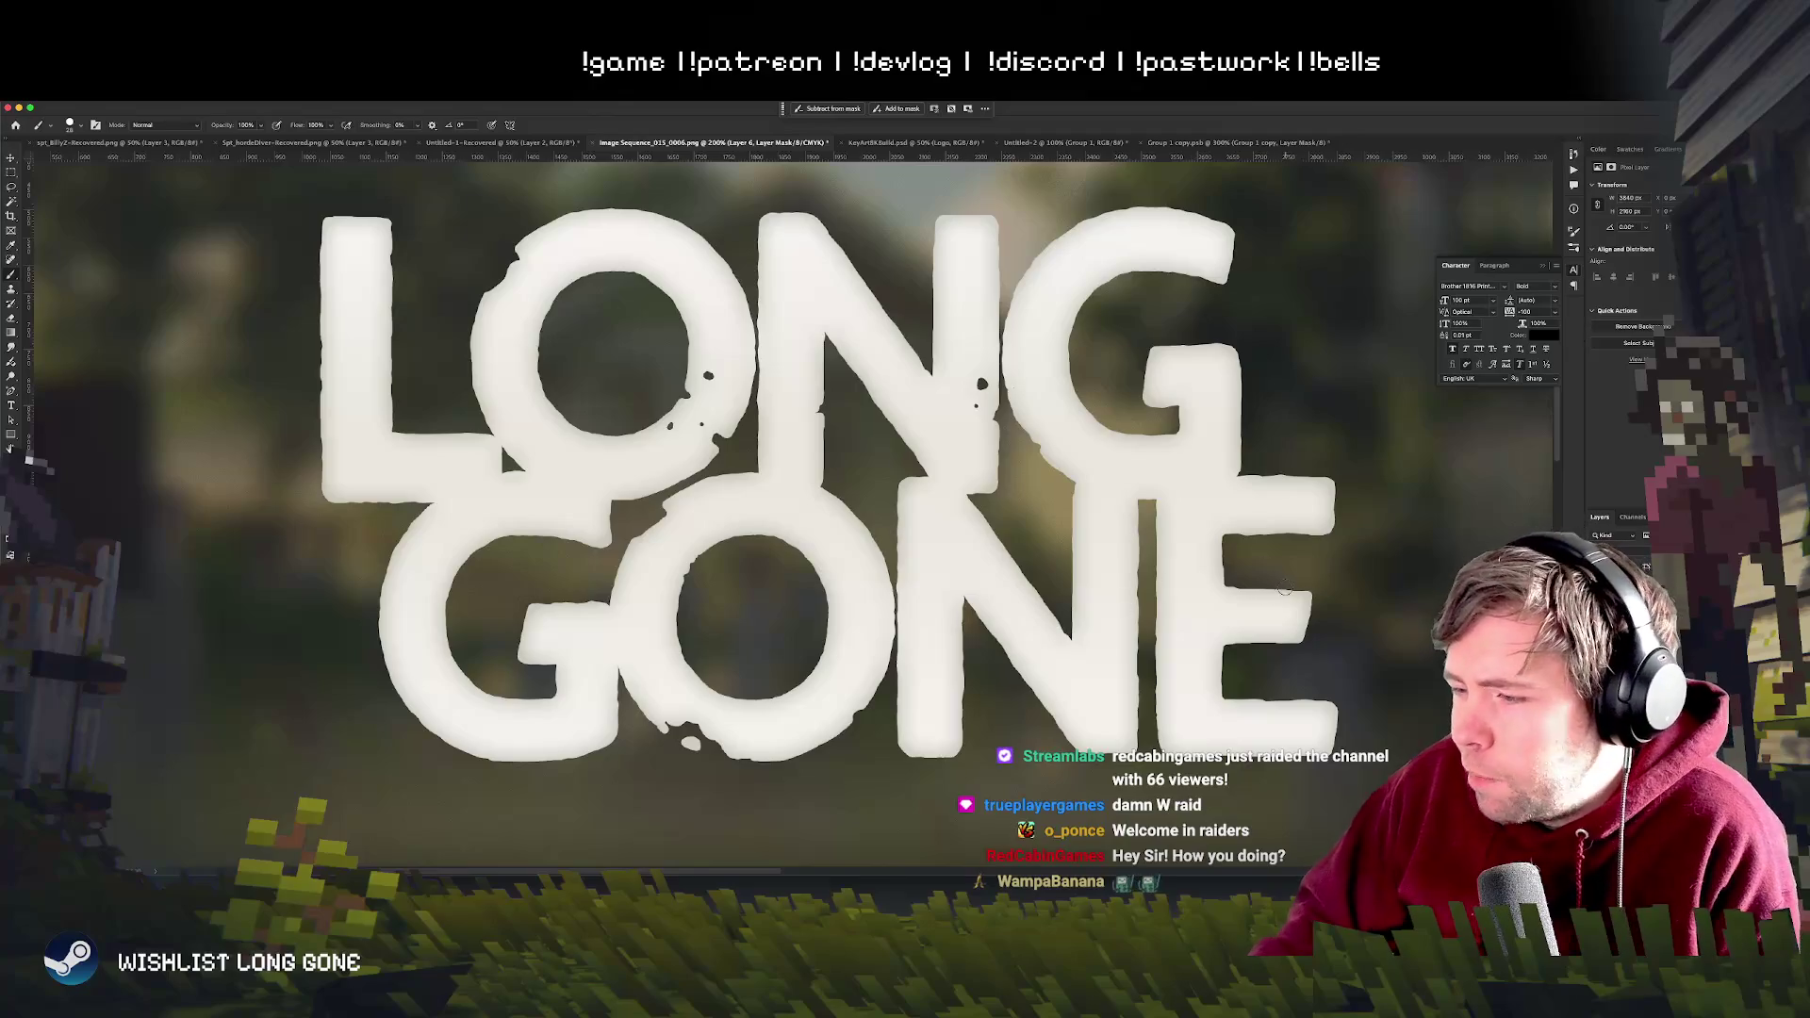
click(1259, 142)
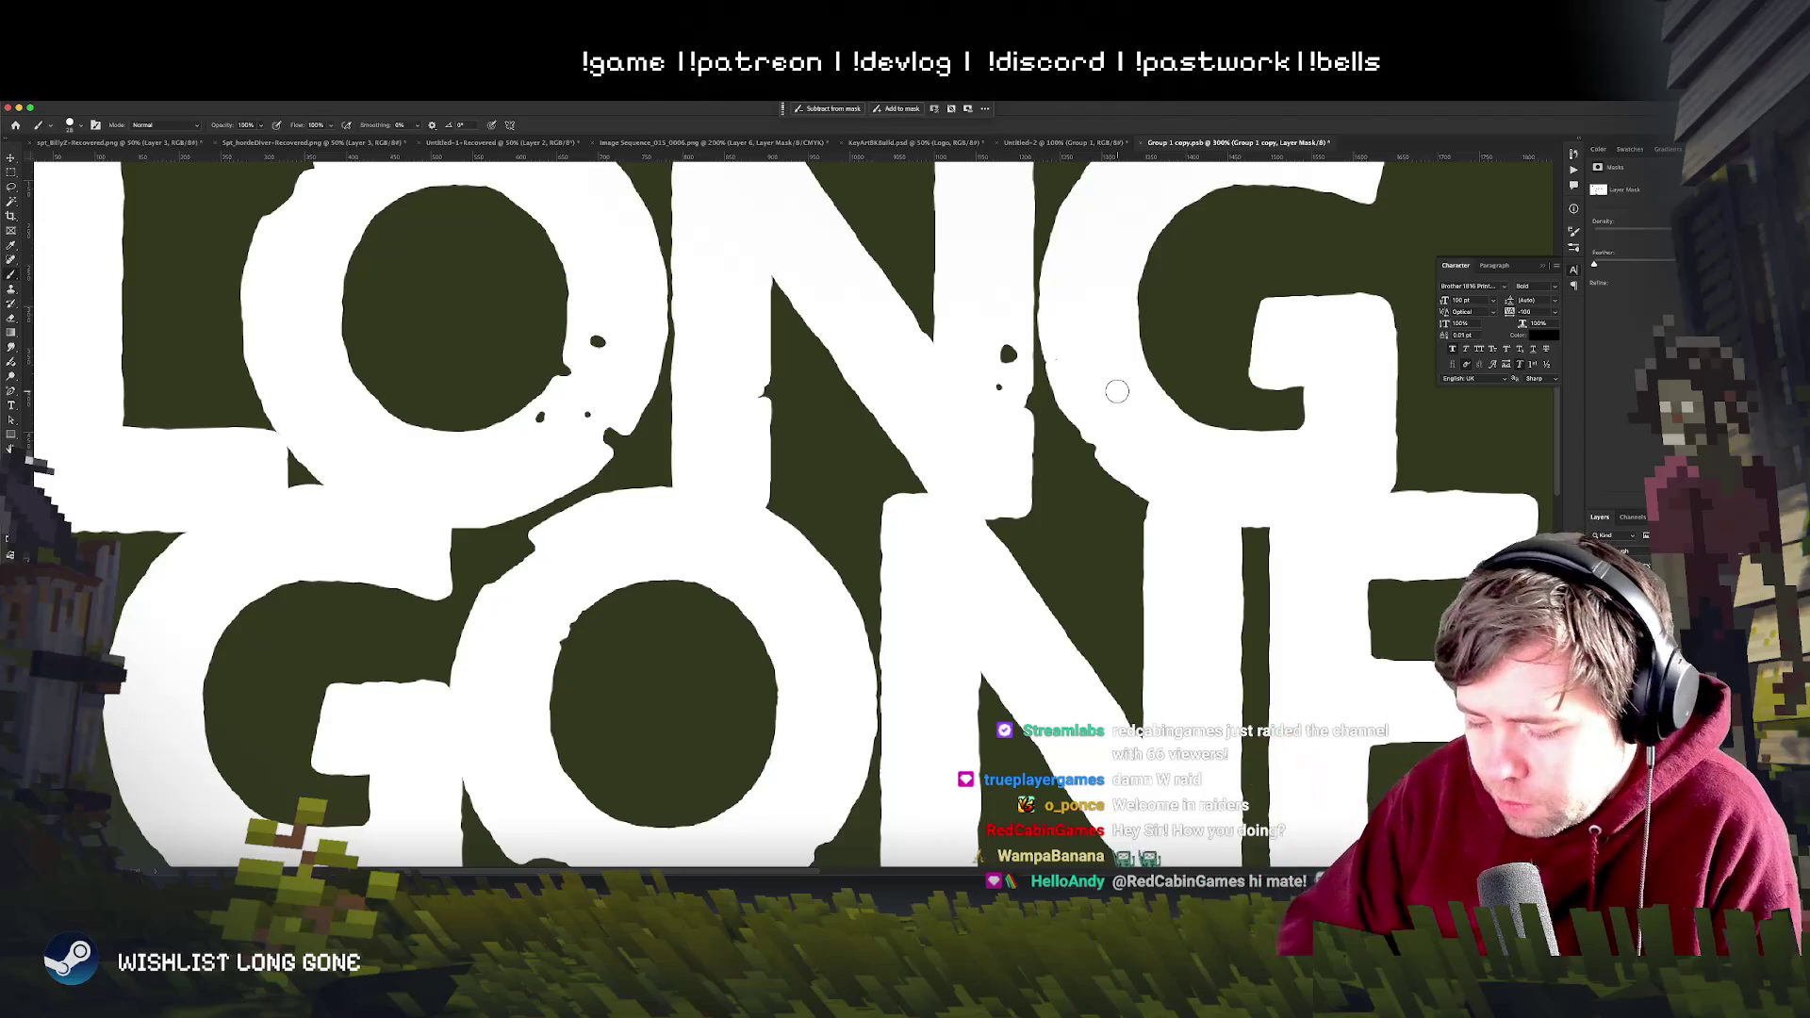
key(ctrl+minus)
key(ctrl+minus)
key(ctrl+minus)
key(ctrl+plus)
key(ctrl+plus)
key(ctrl+minus)
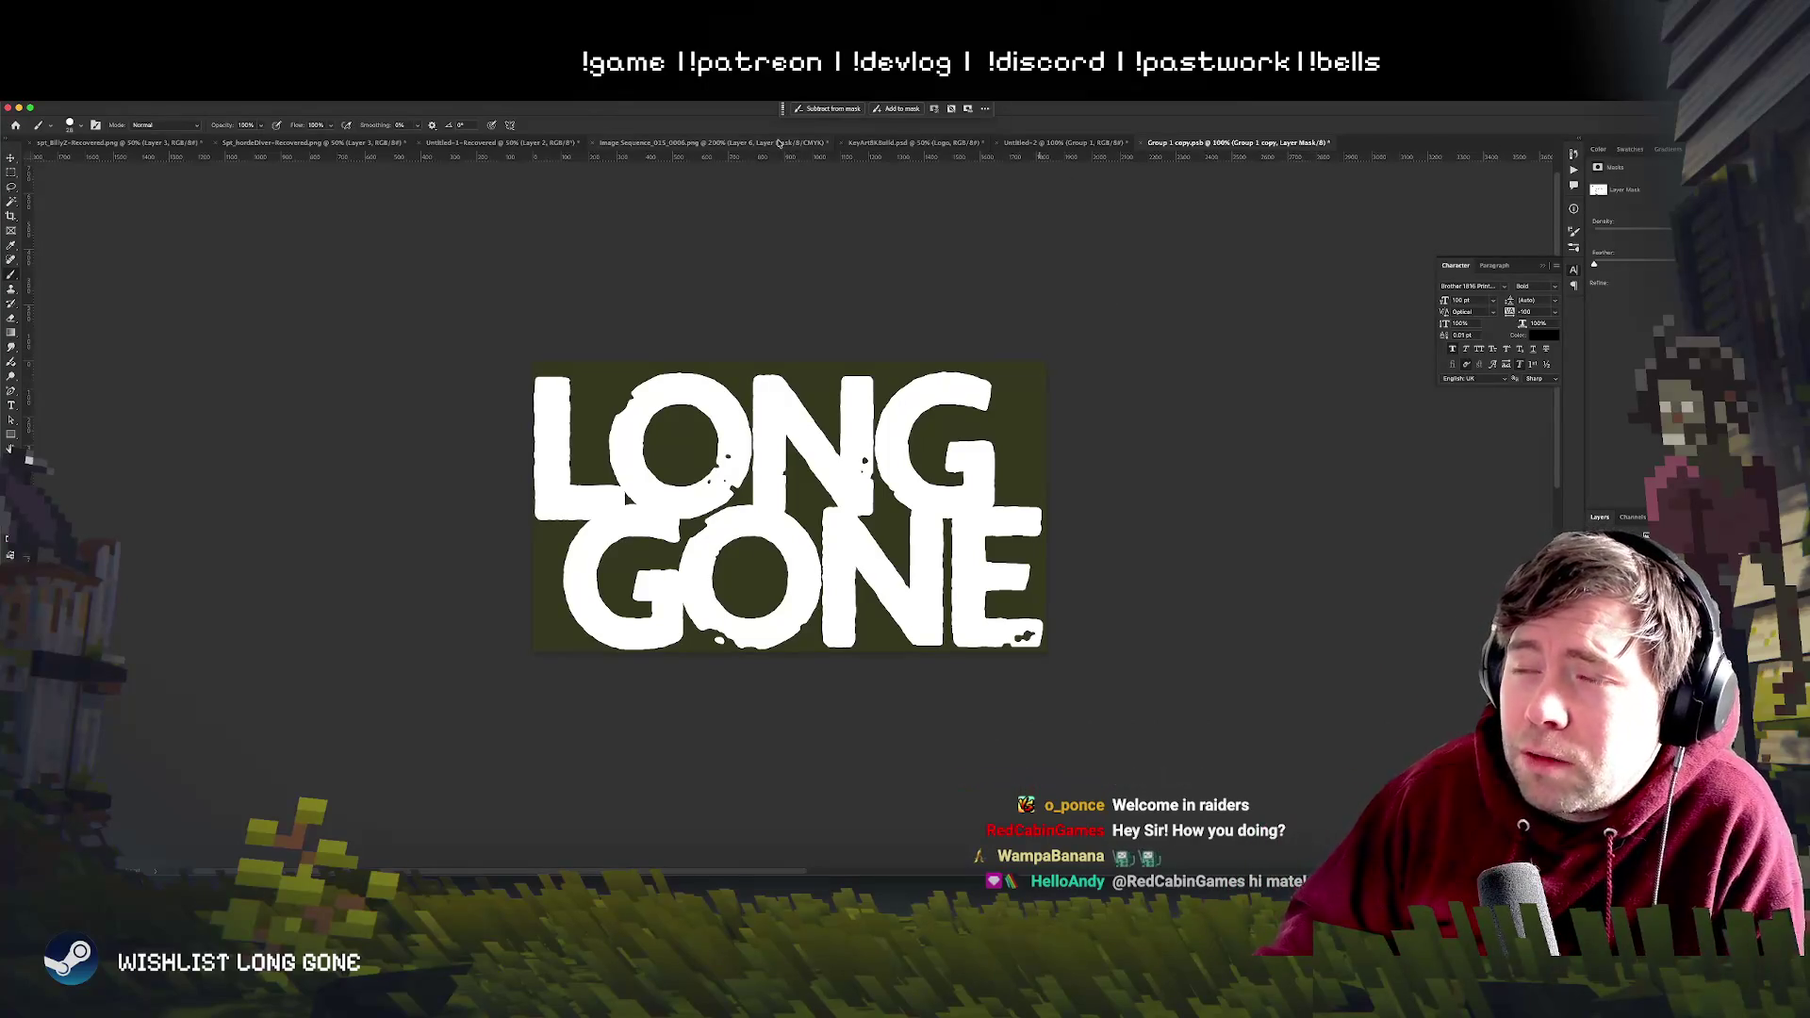
click(912, 143)
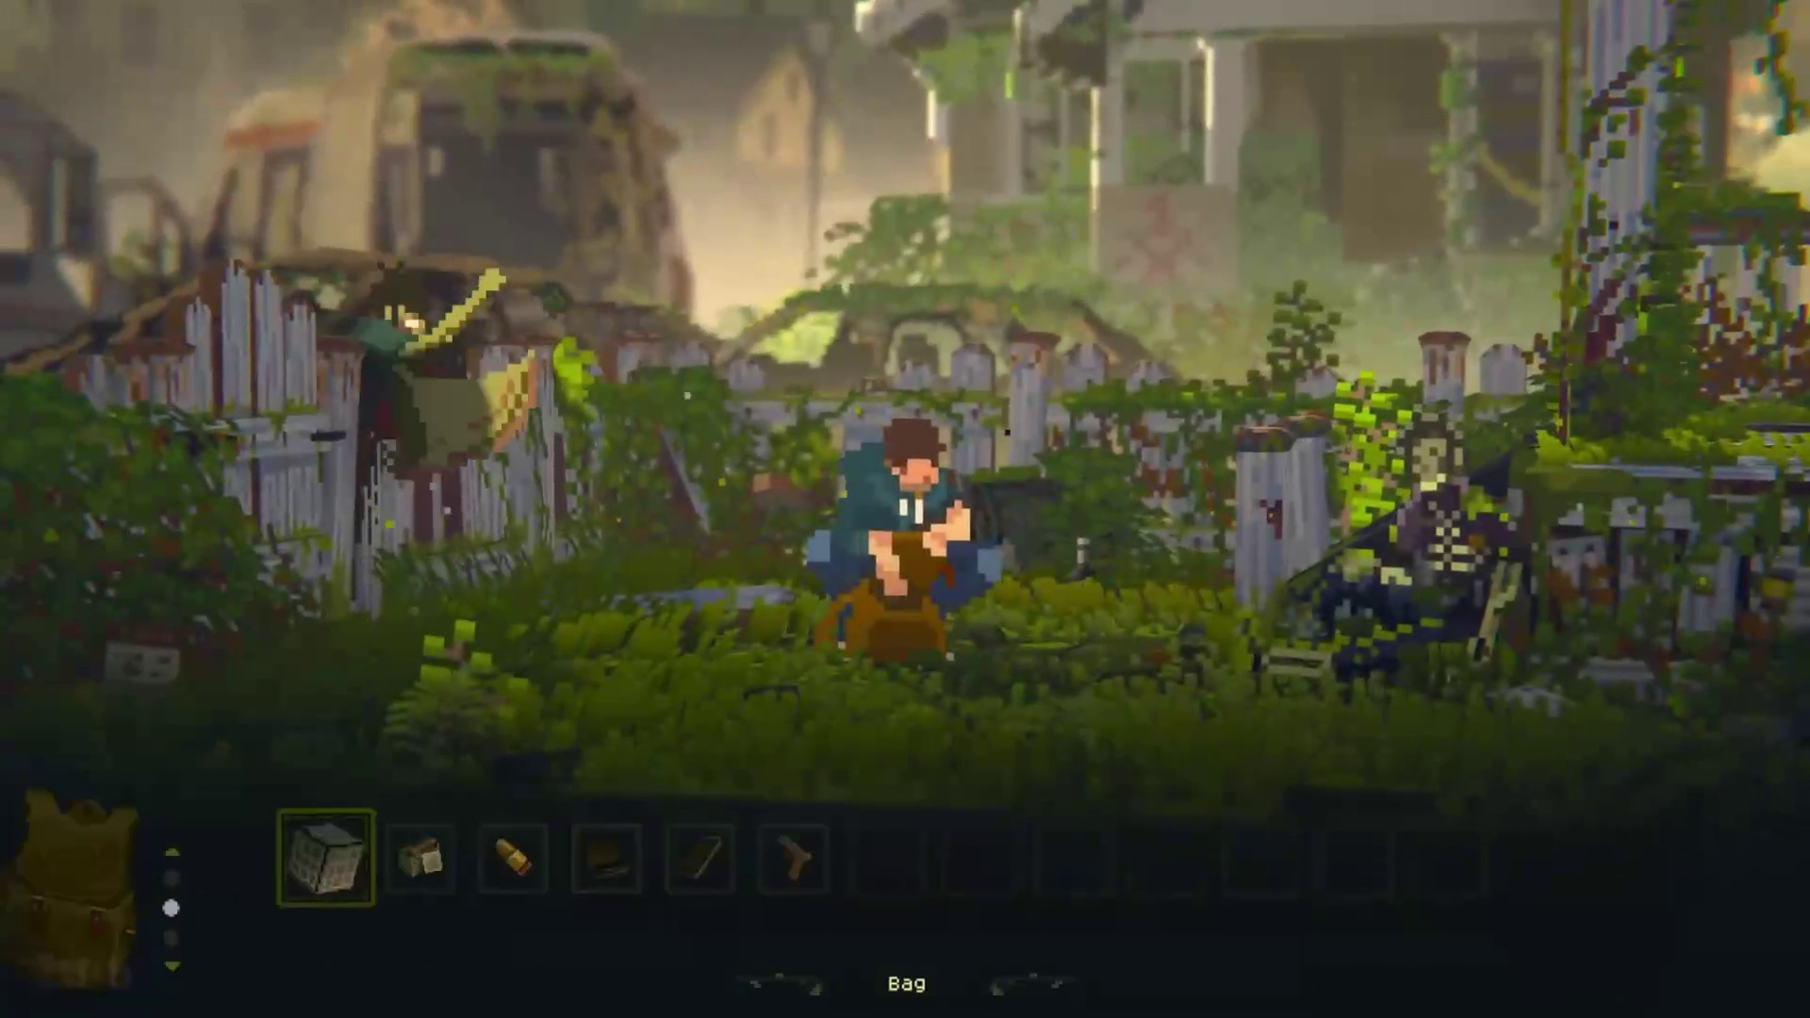
- Step through the bag's items, then close the bag and resume walking left
key(Right)
key(Right)
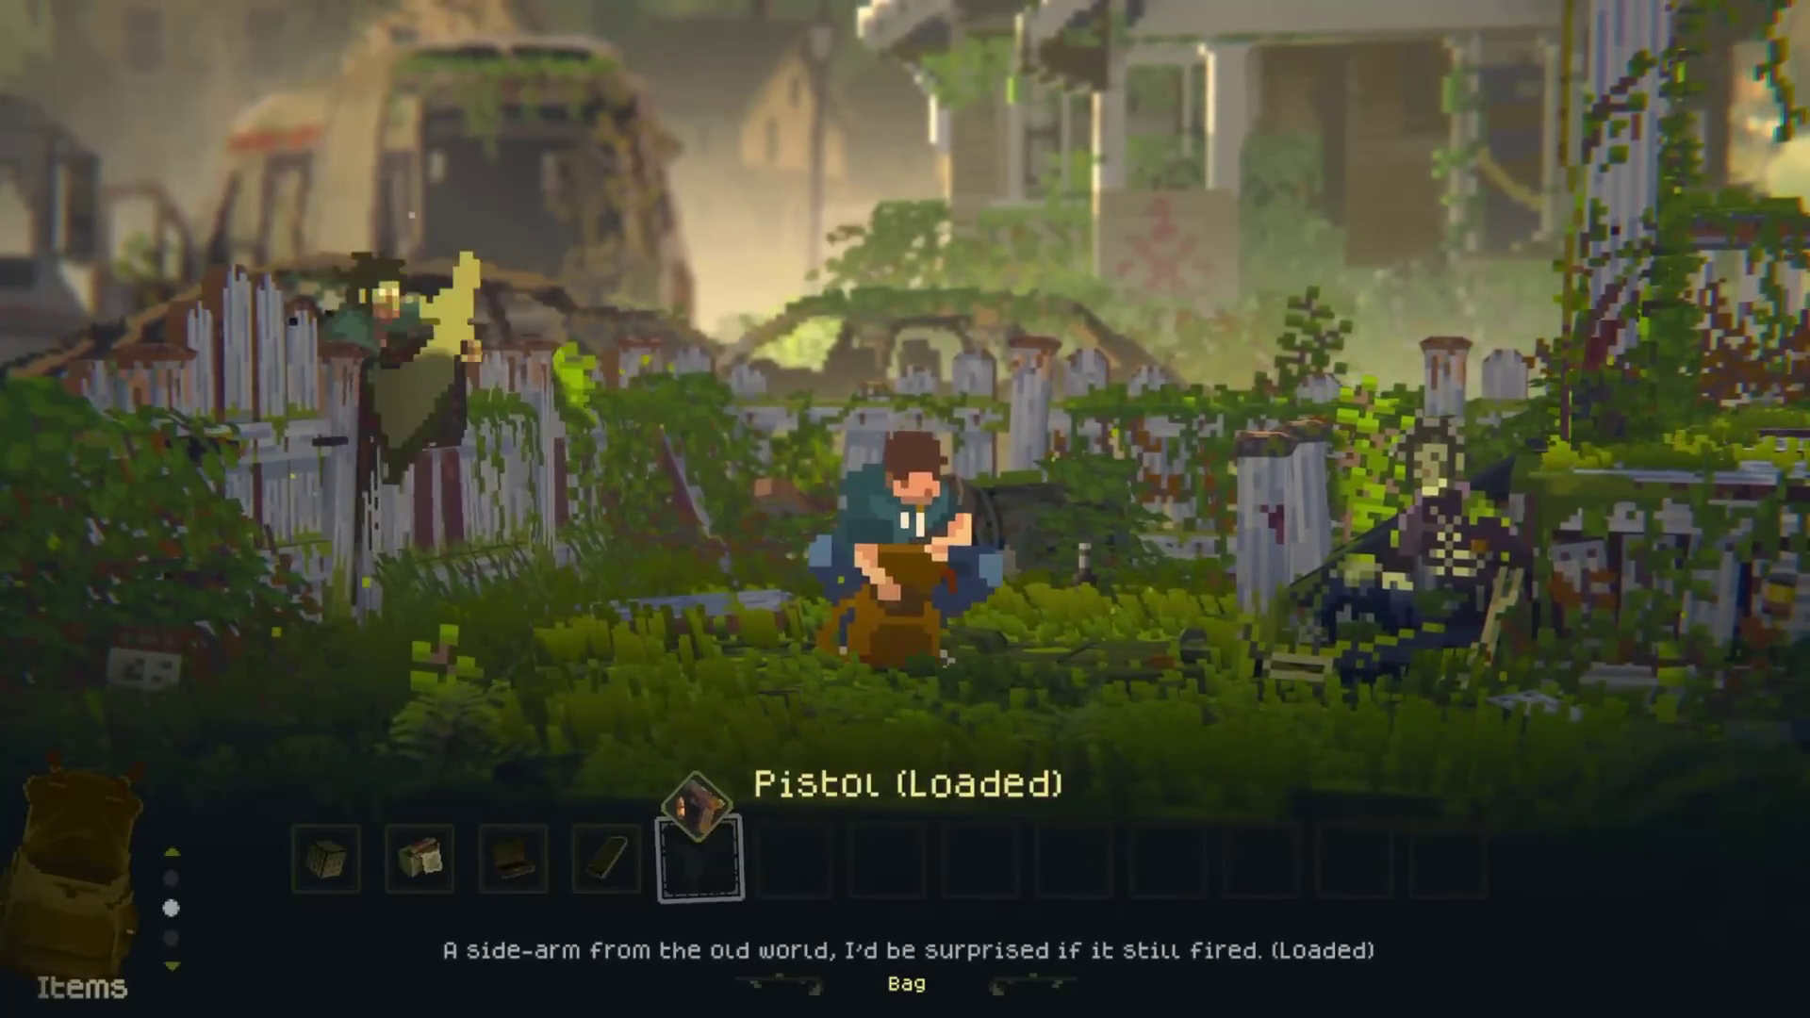
key(Escape)
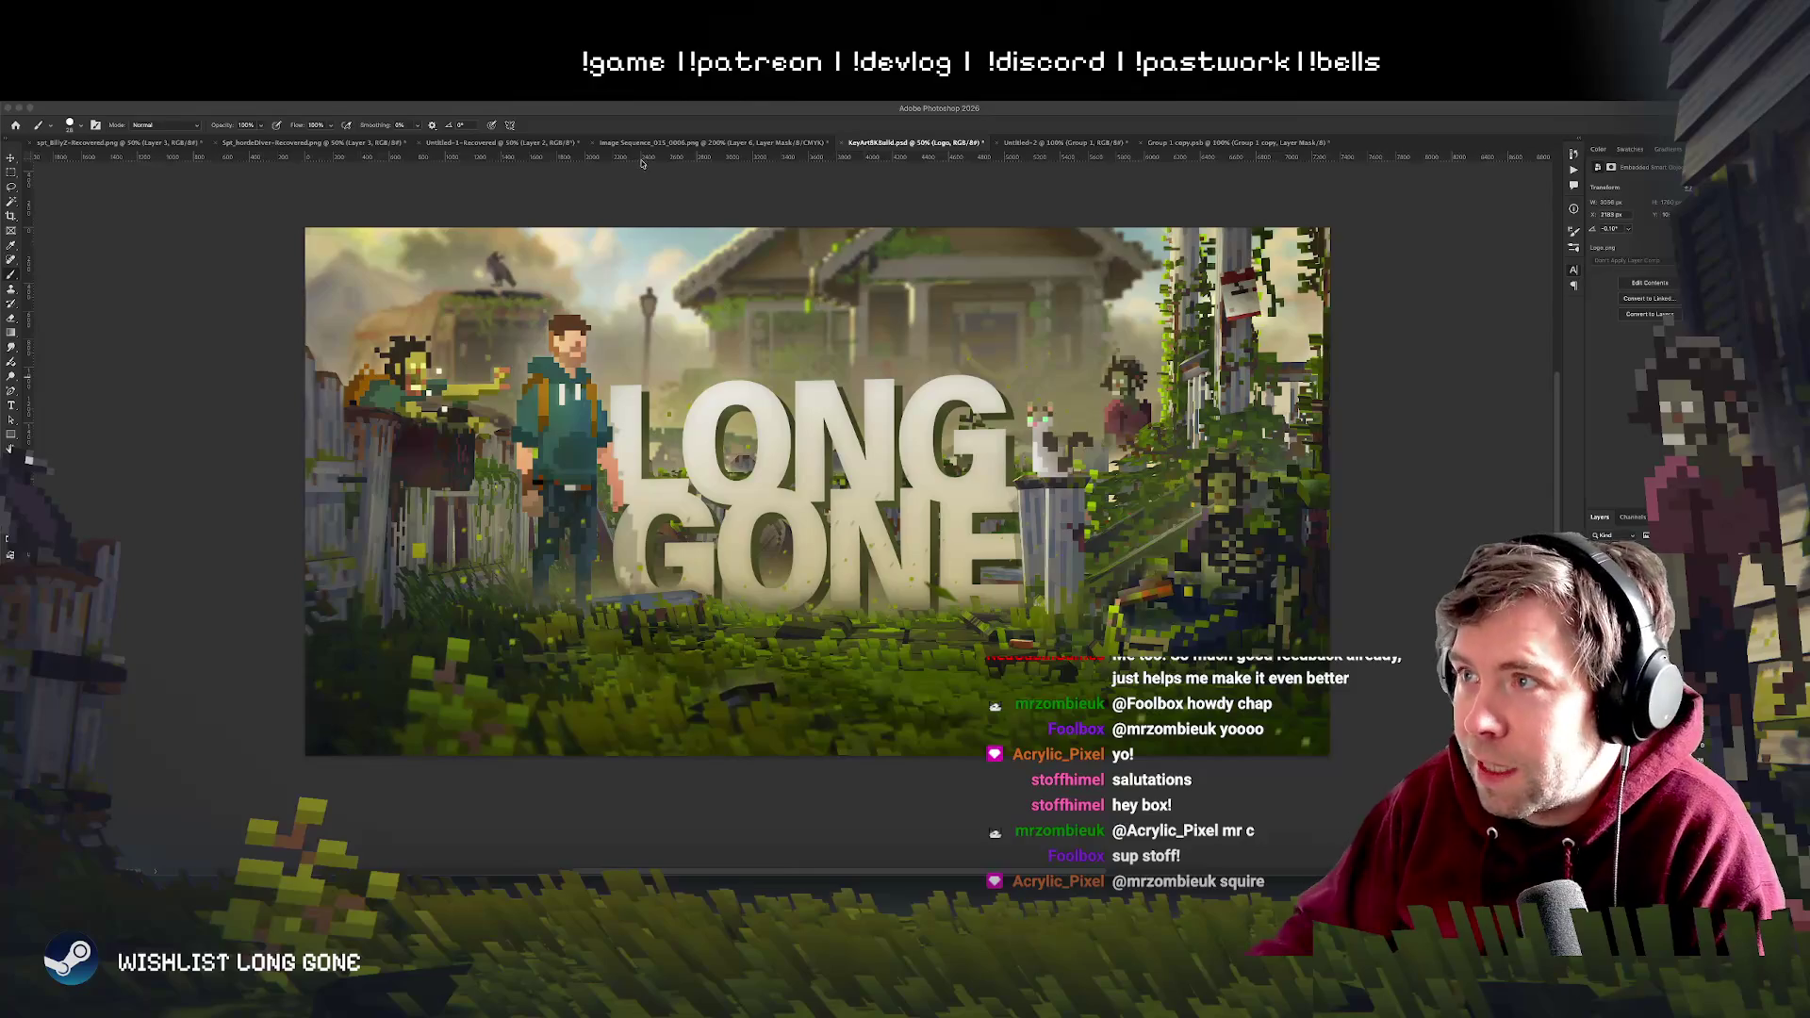
- Review the blurred-background LONG GONE image zoomed out, then switch to the olive-background logo document
click(720, 147)
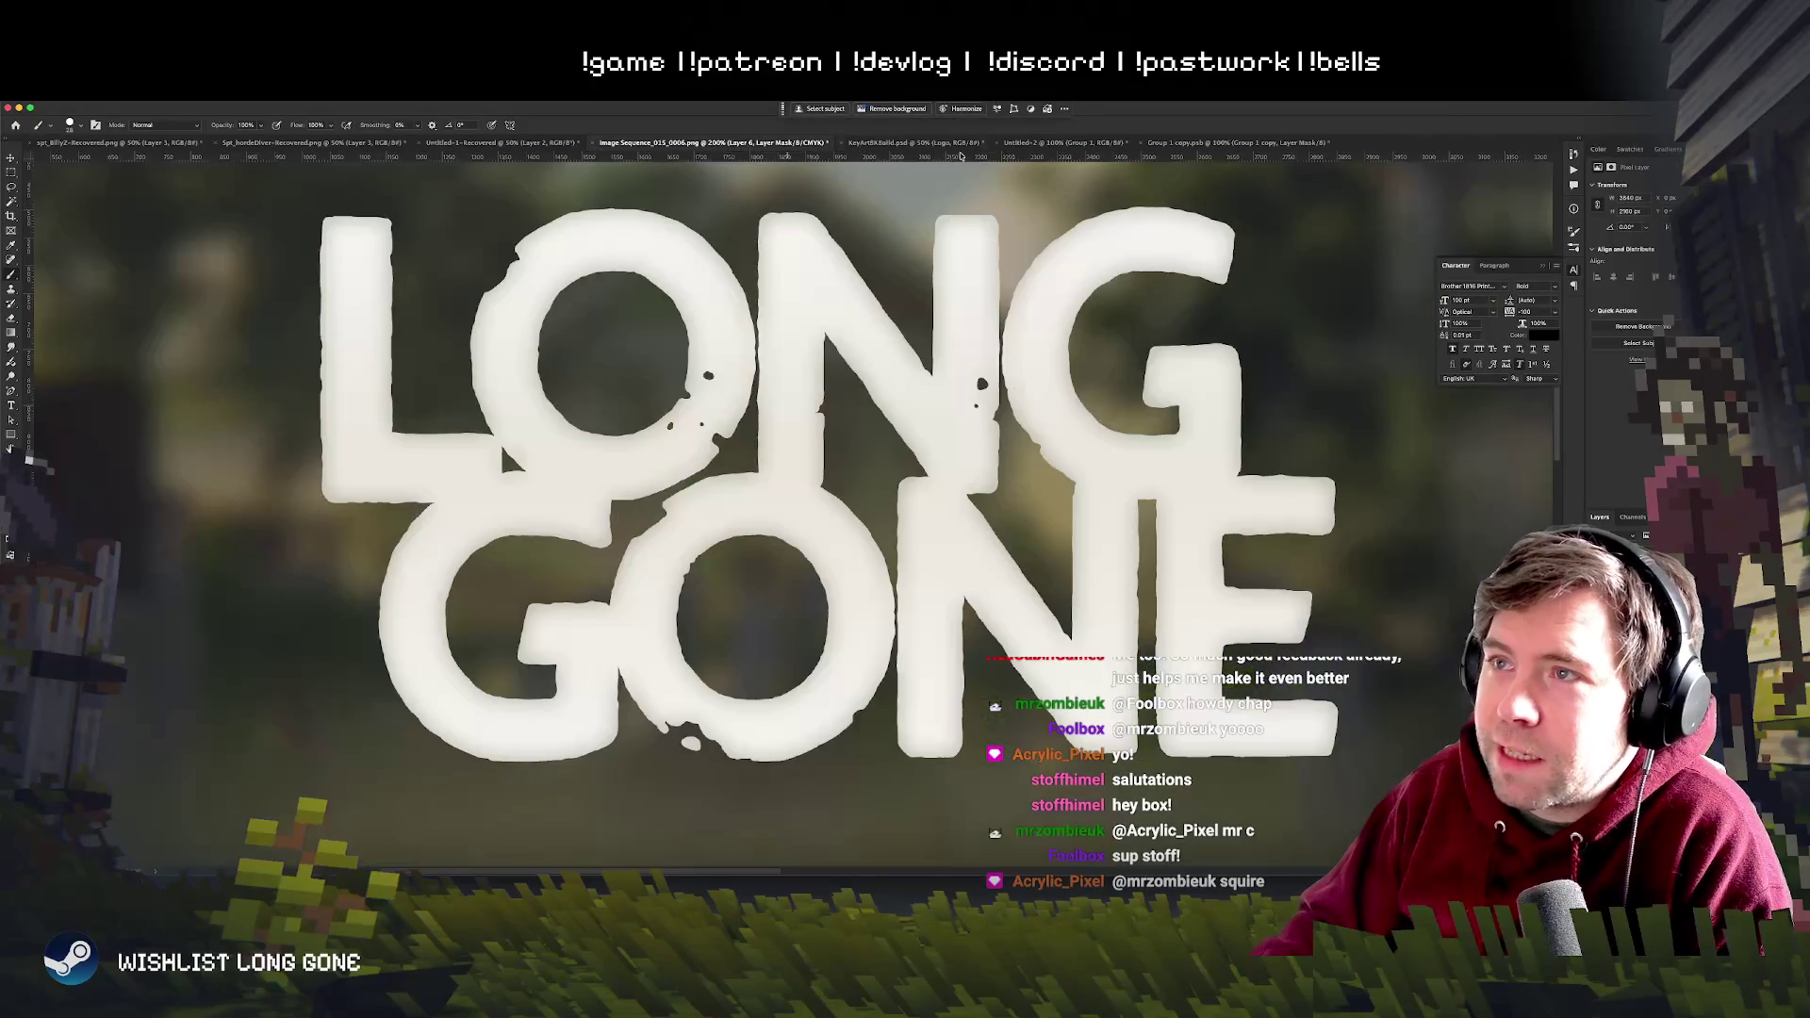
key(ctrl+minus)
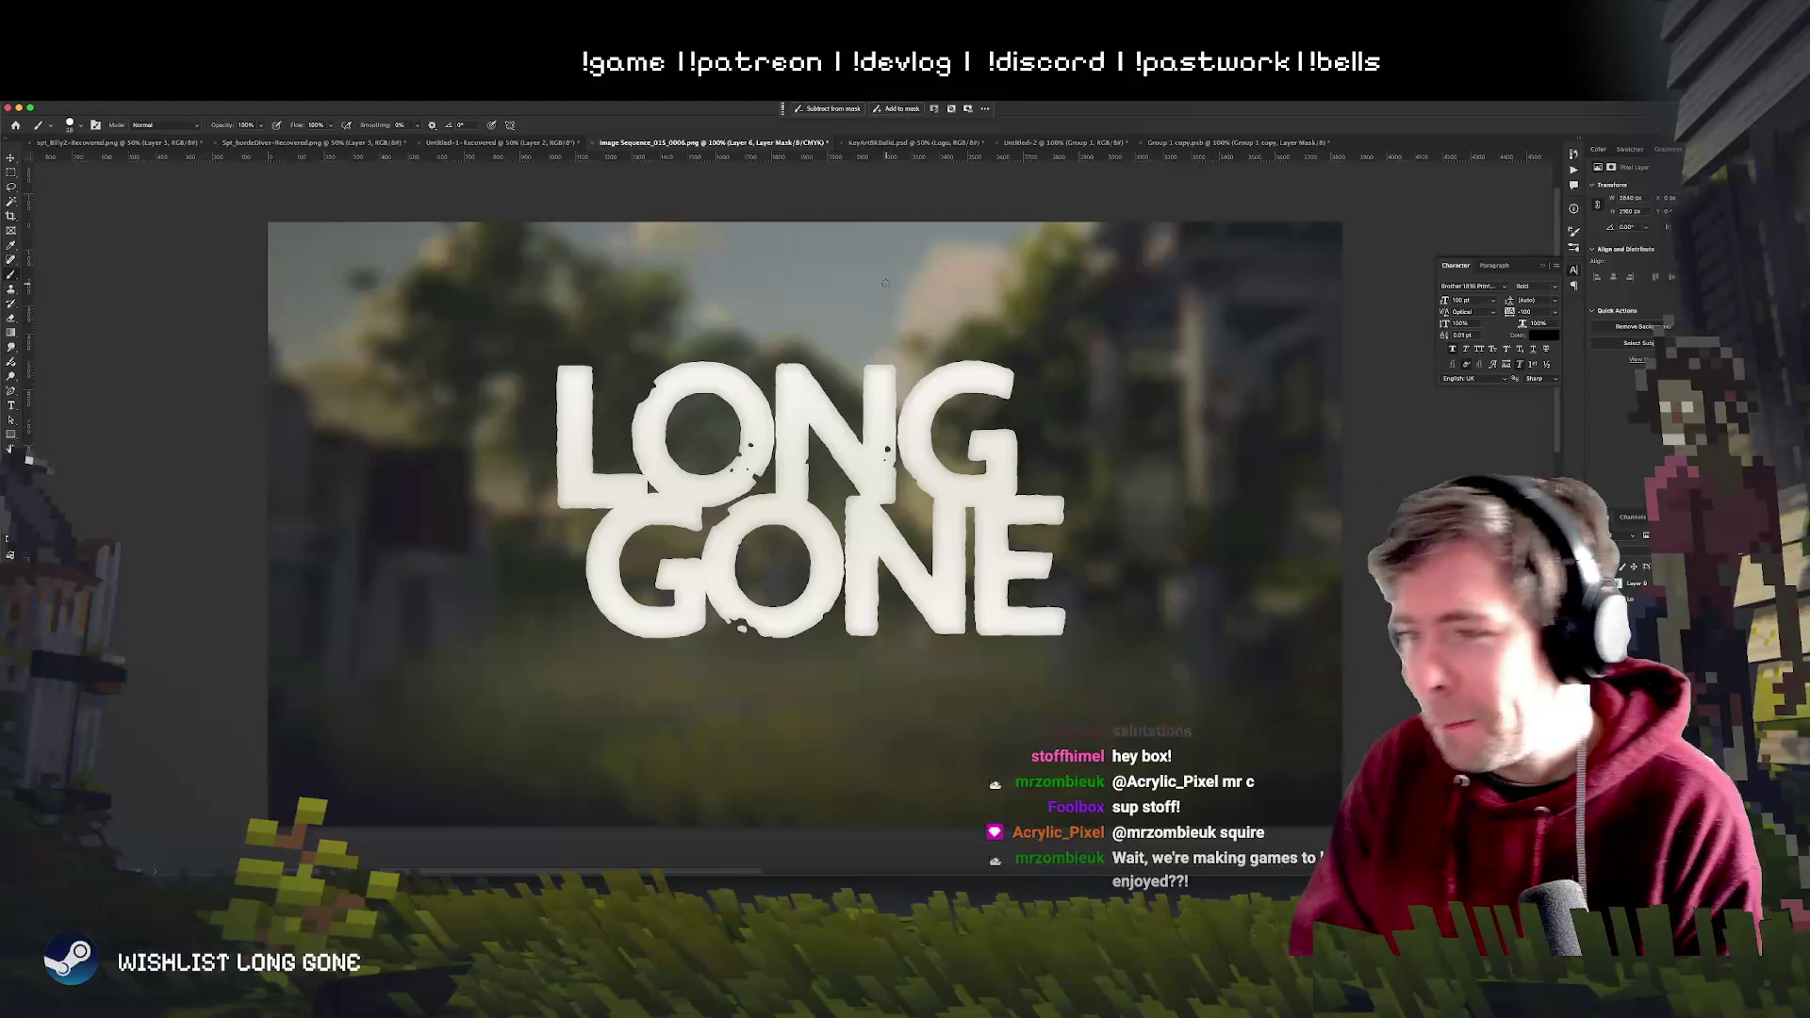
click(1209, 144)
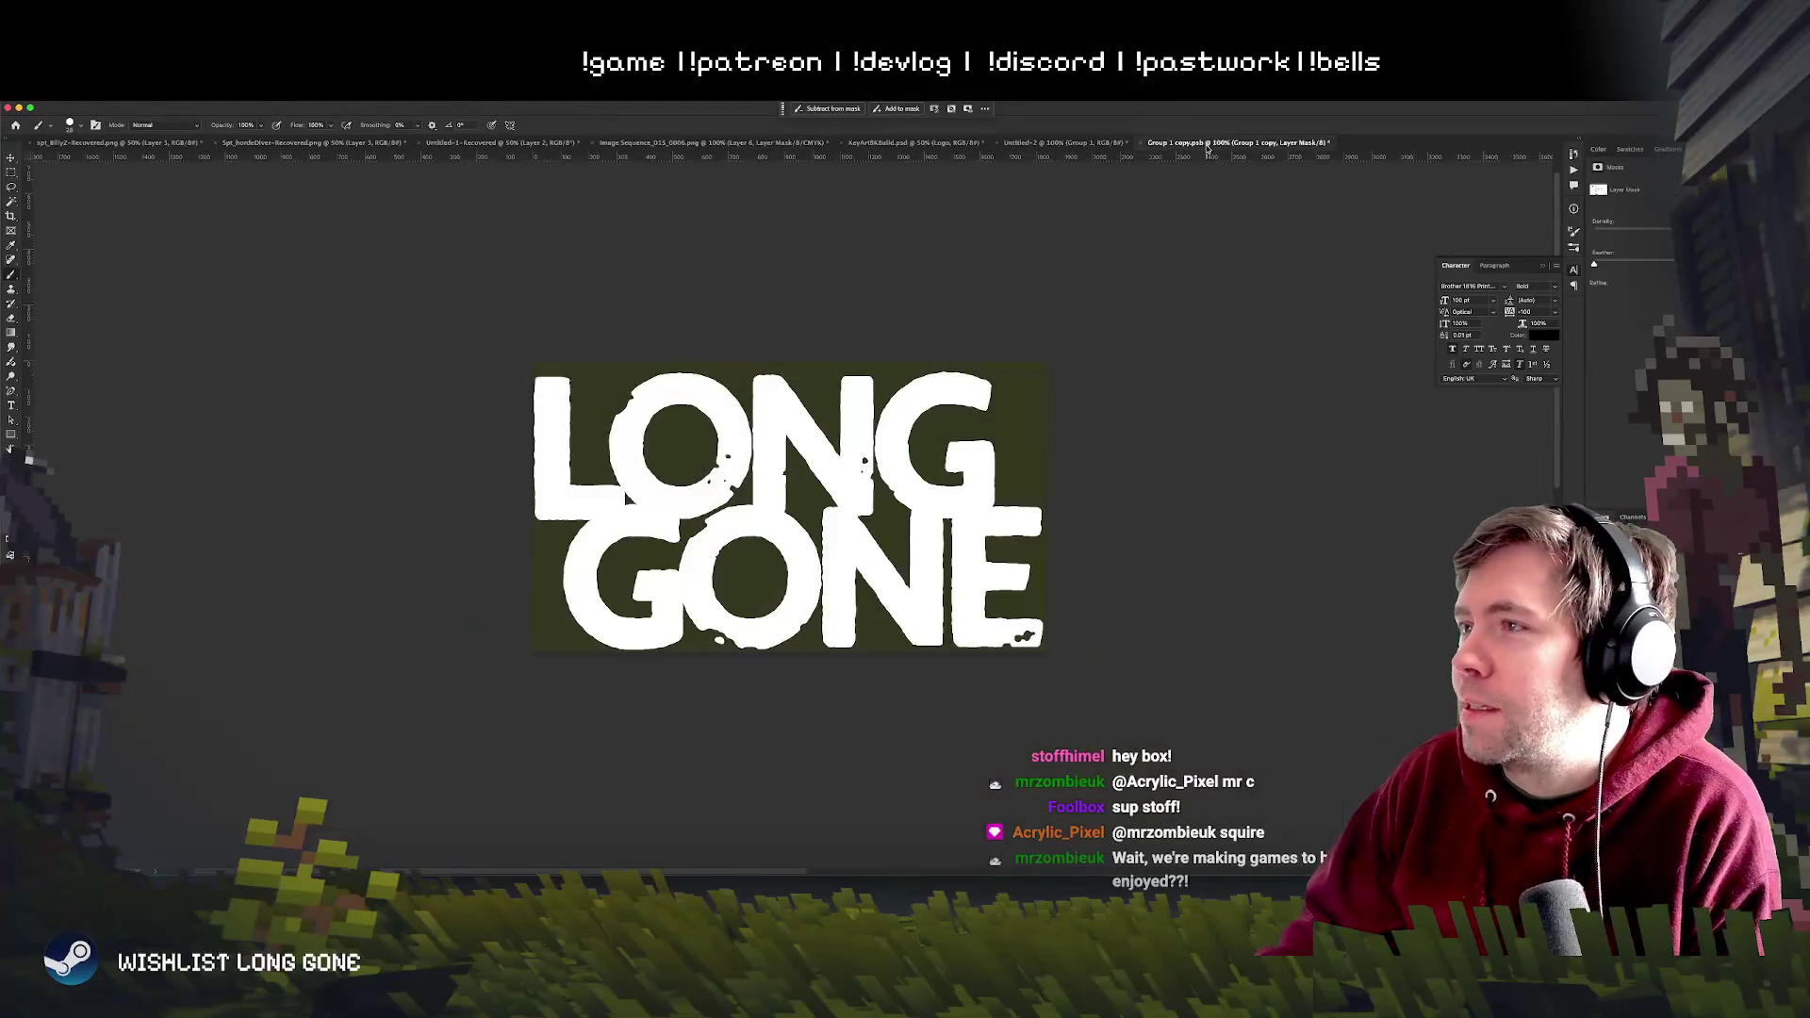
- Zoom into the lettering, fill the gap at the E's bottom-right white and darken a patch on its left edge
key(ctrl+plus)
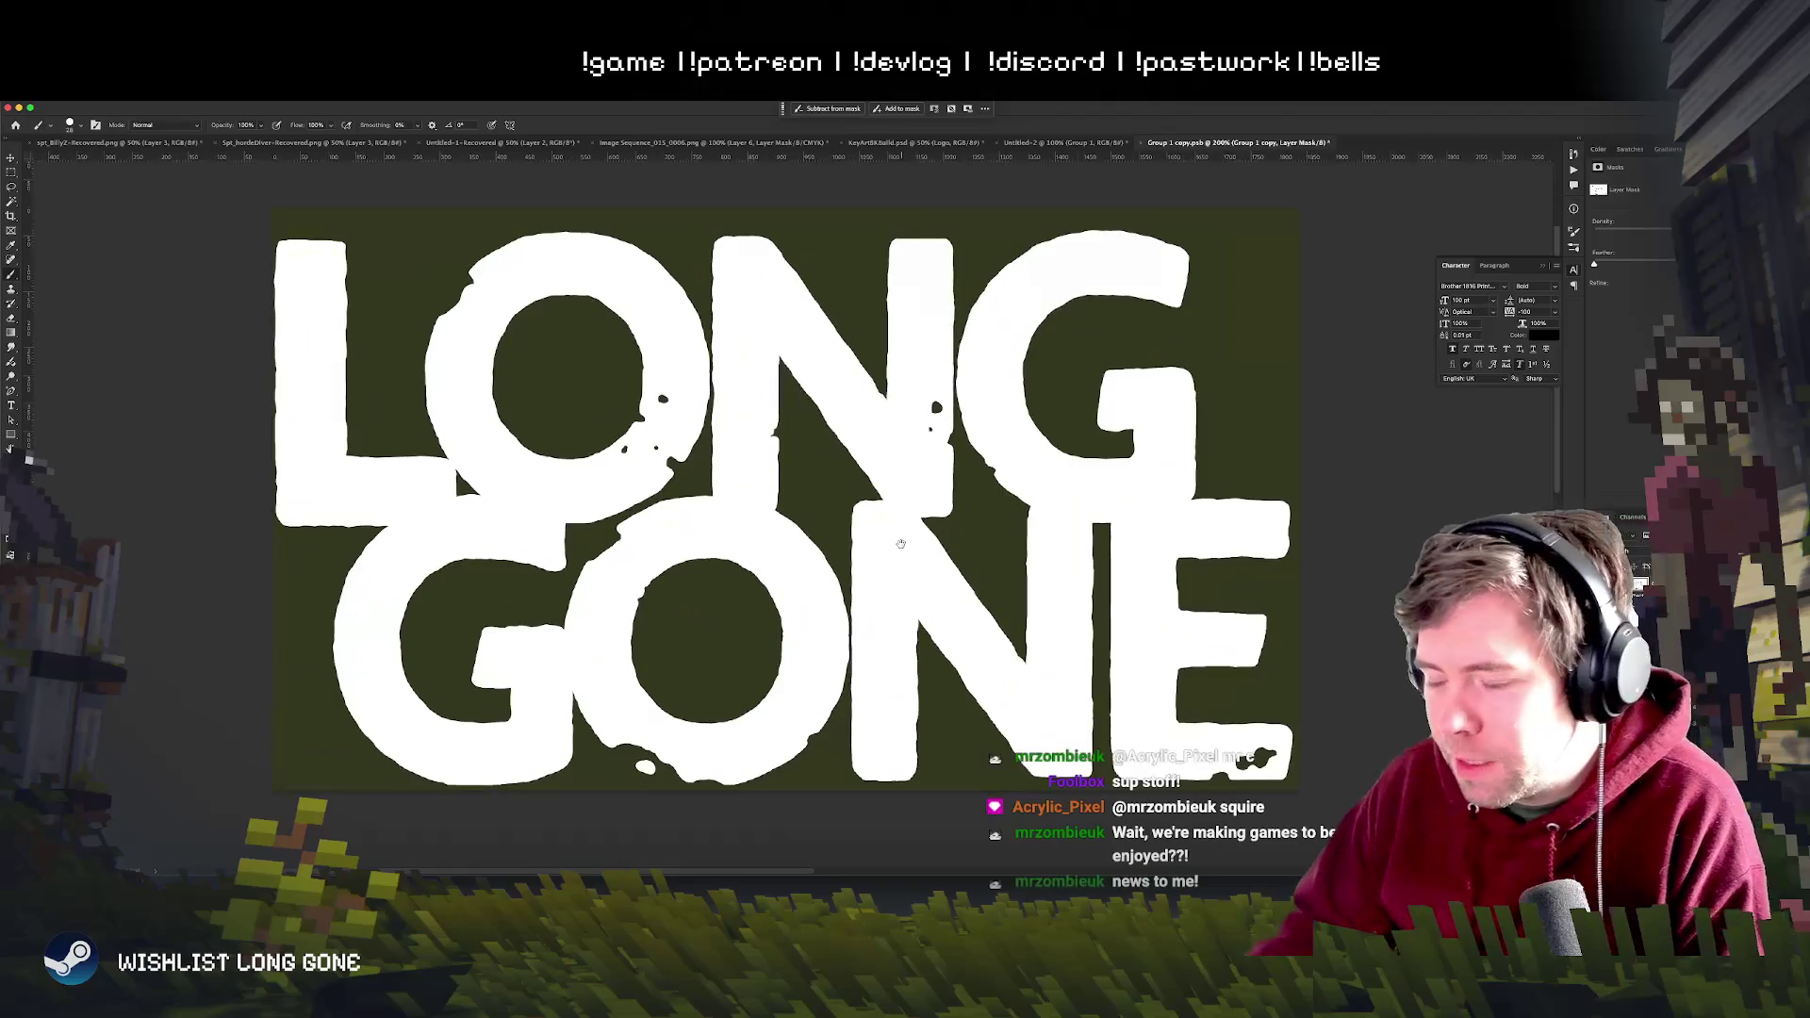
drag(455, 466, 372, 484)
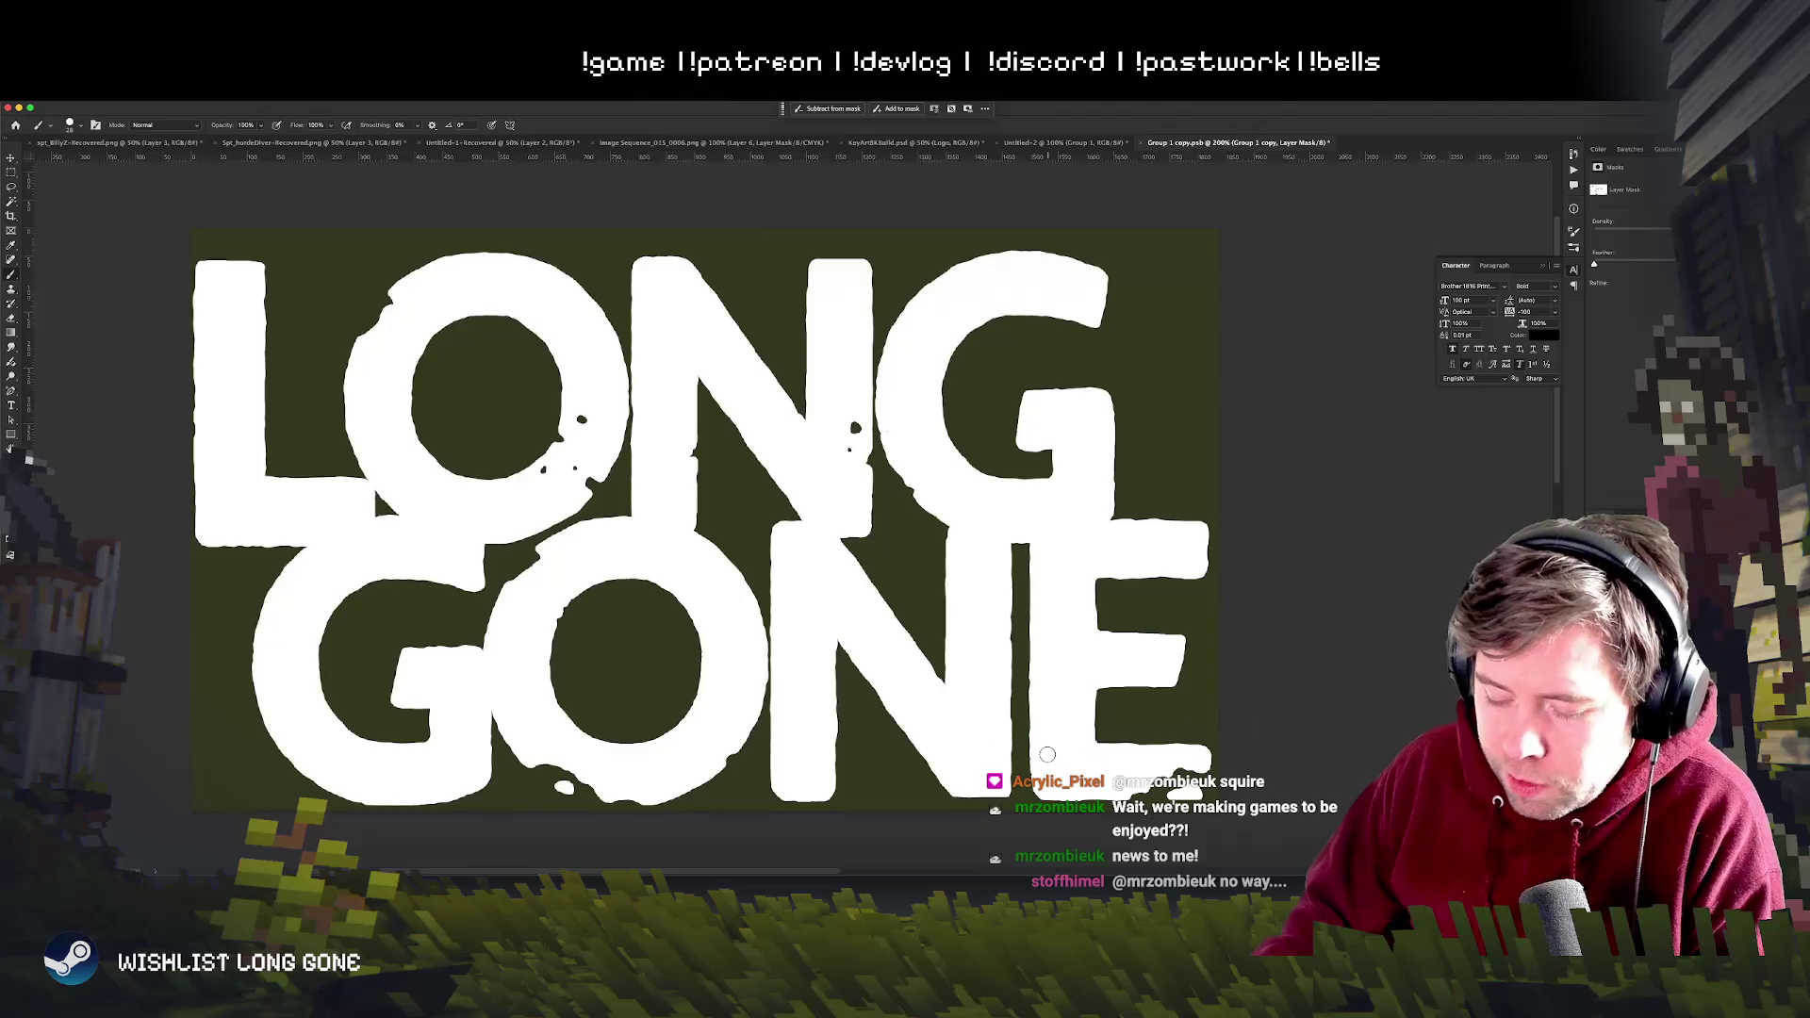
key(x)
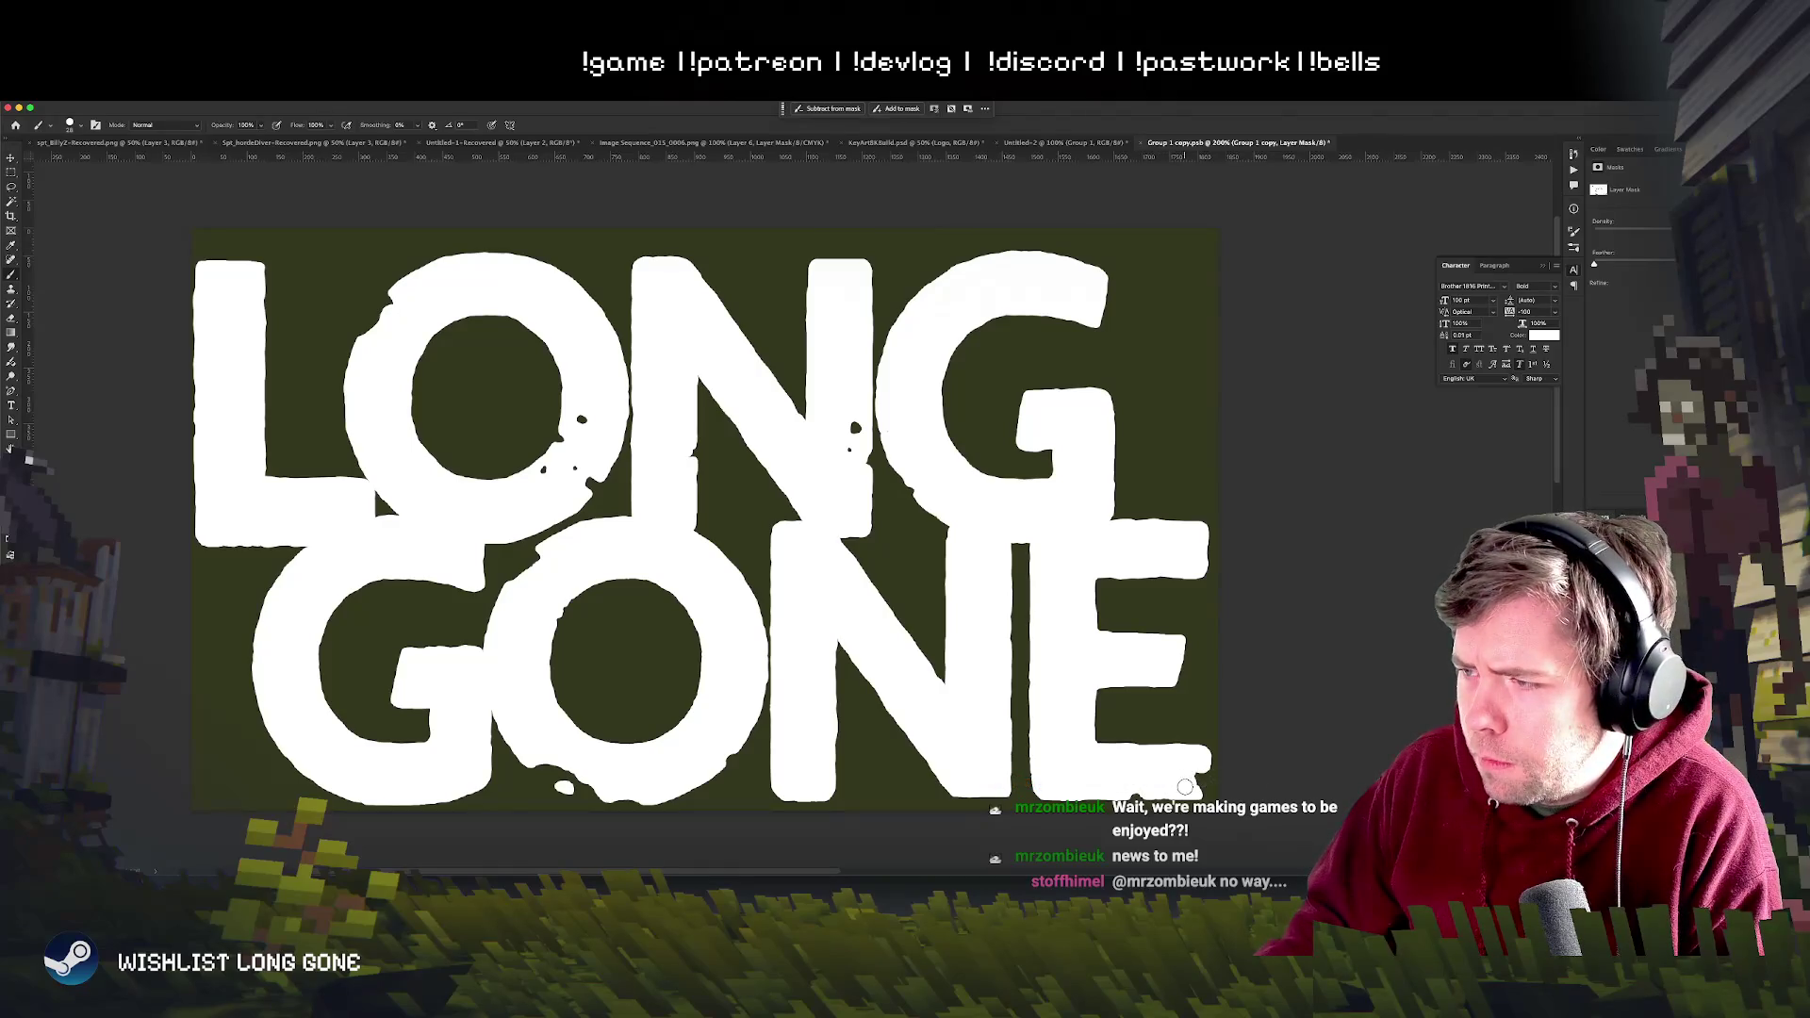
key(x)
drag(1186, 749, 1173, 755)
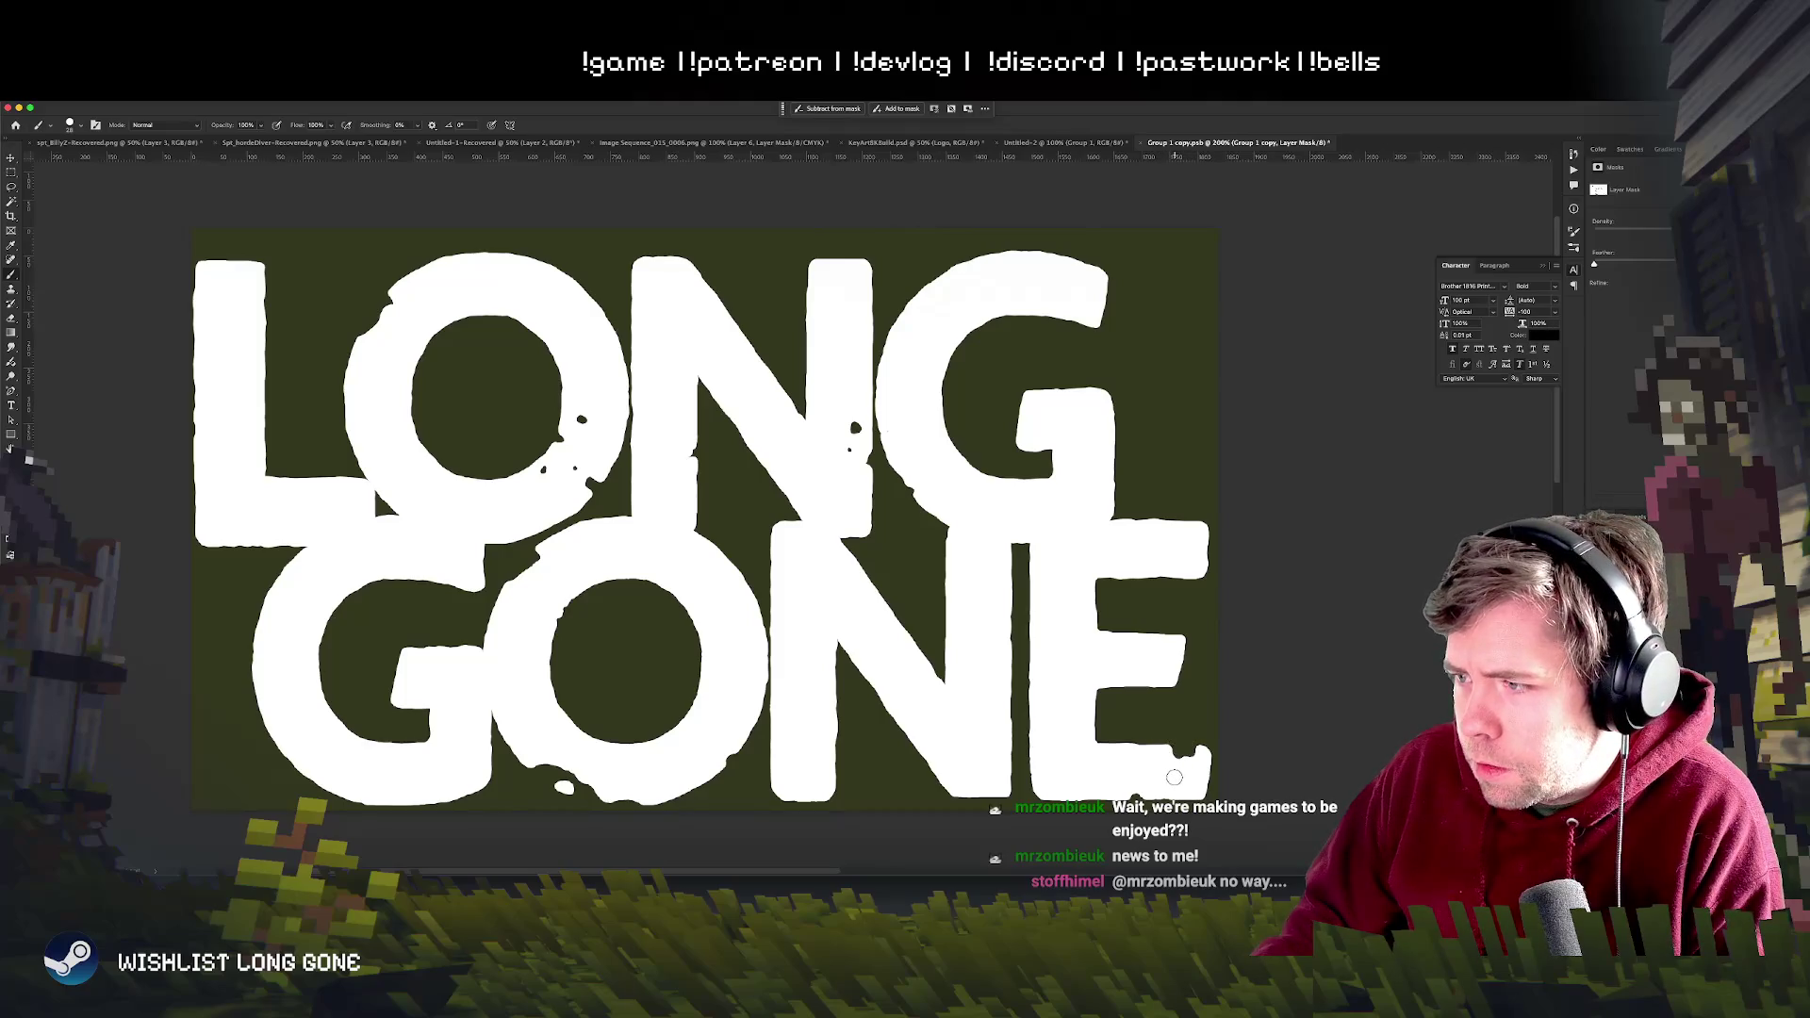
drag(1150, 787, 1057, 647)
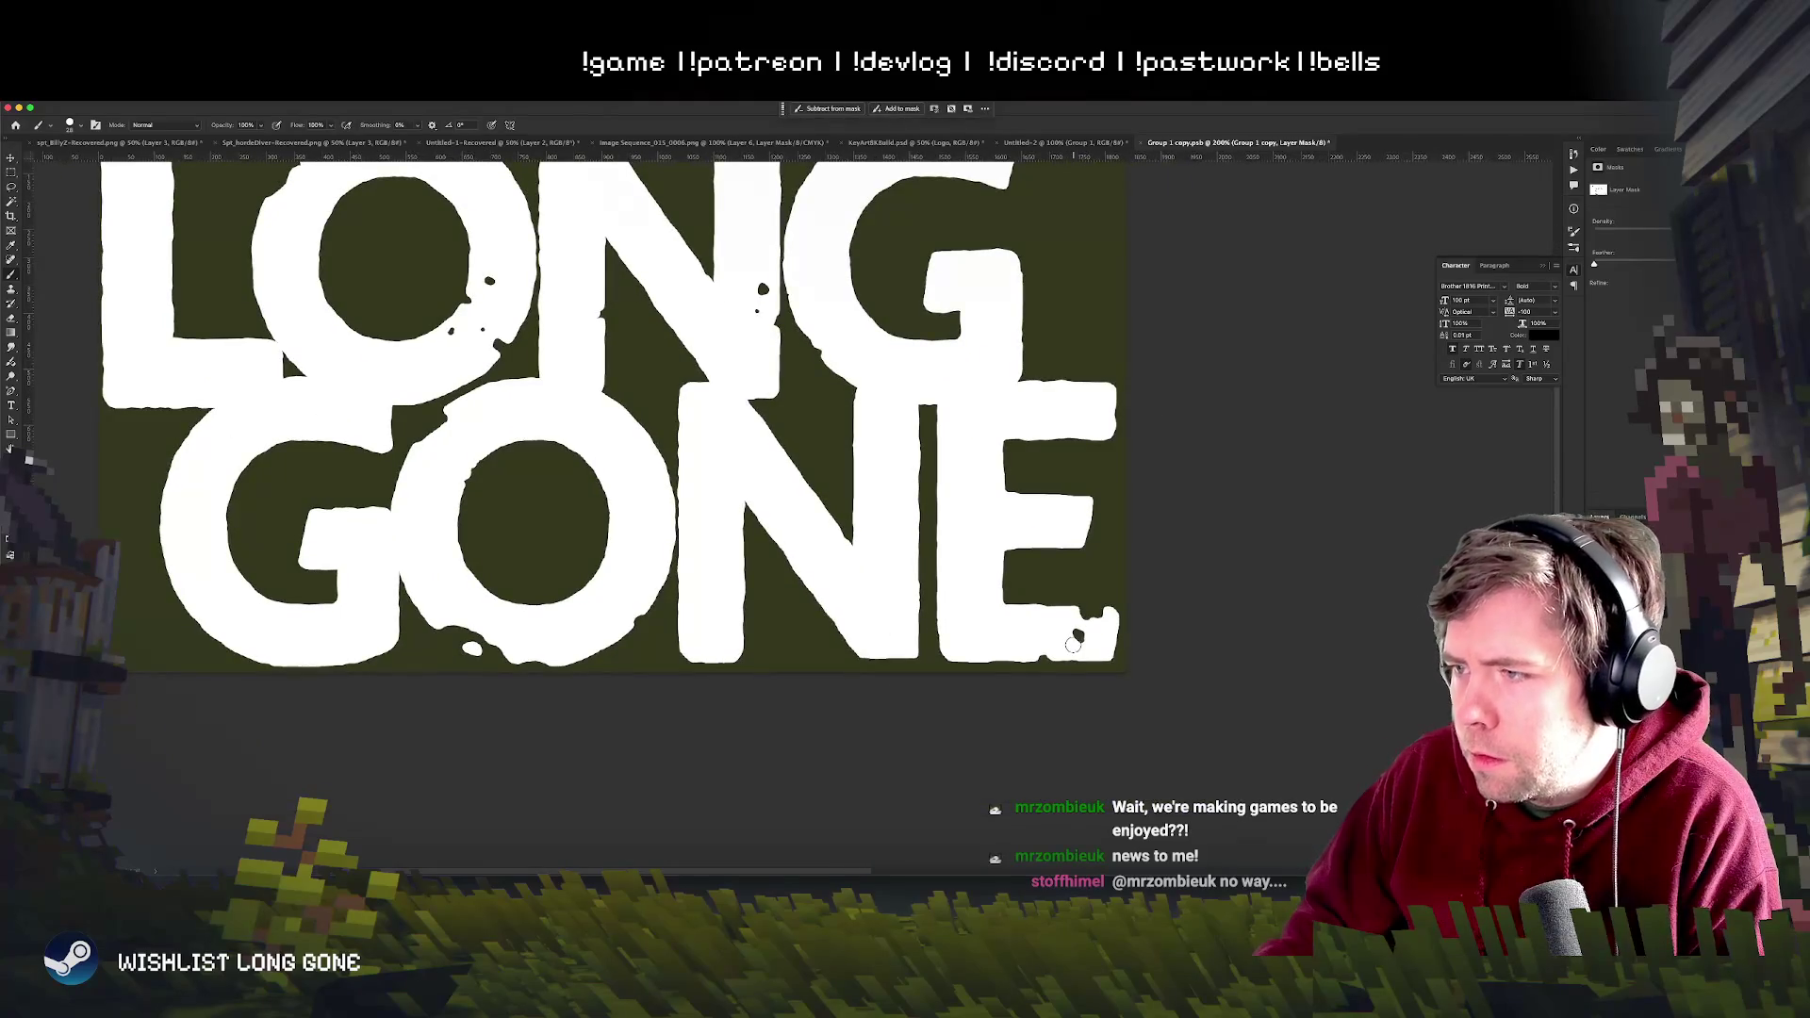
right_click(1082, 629)
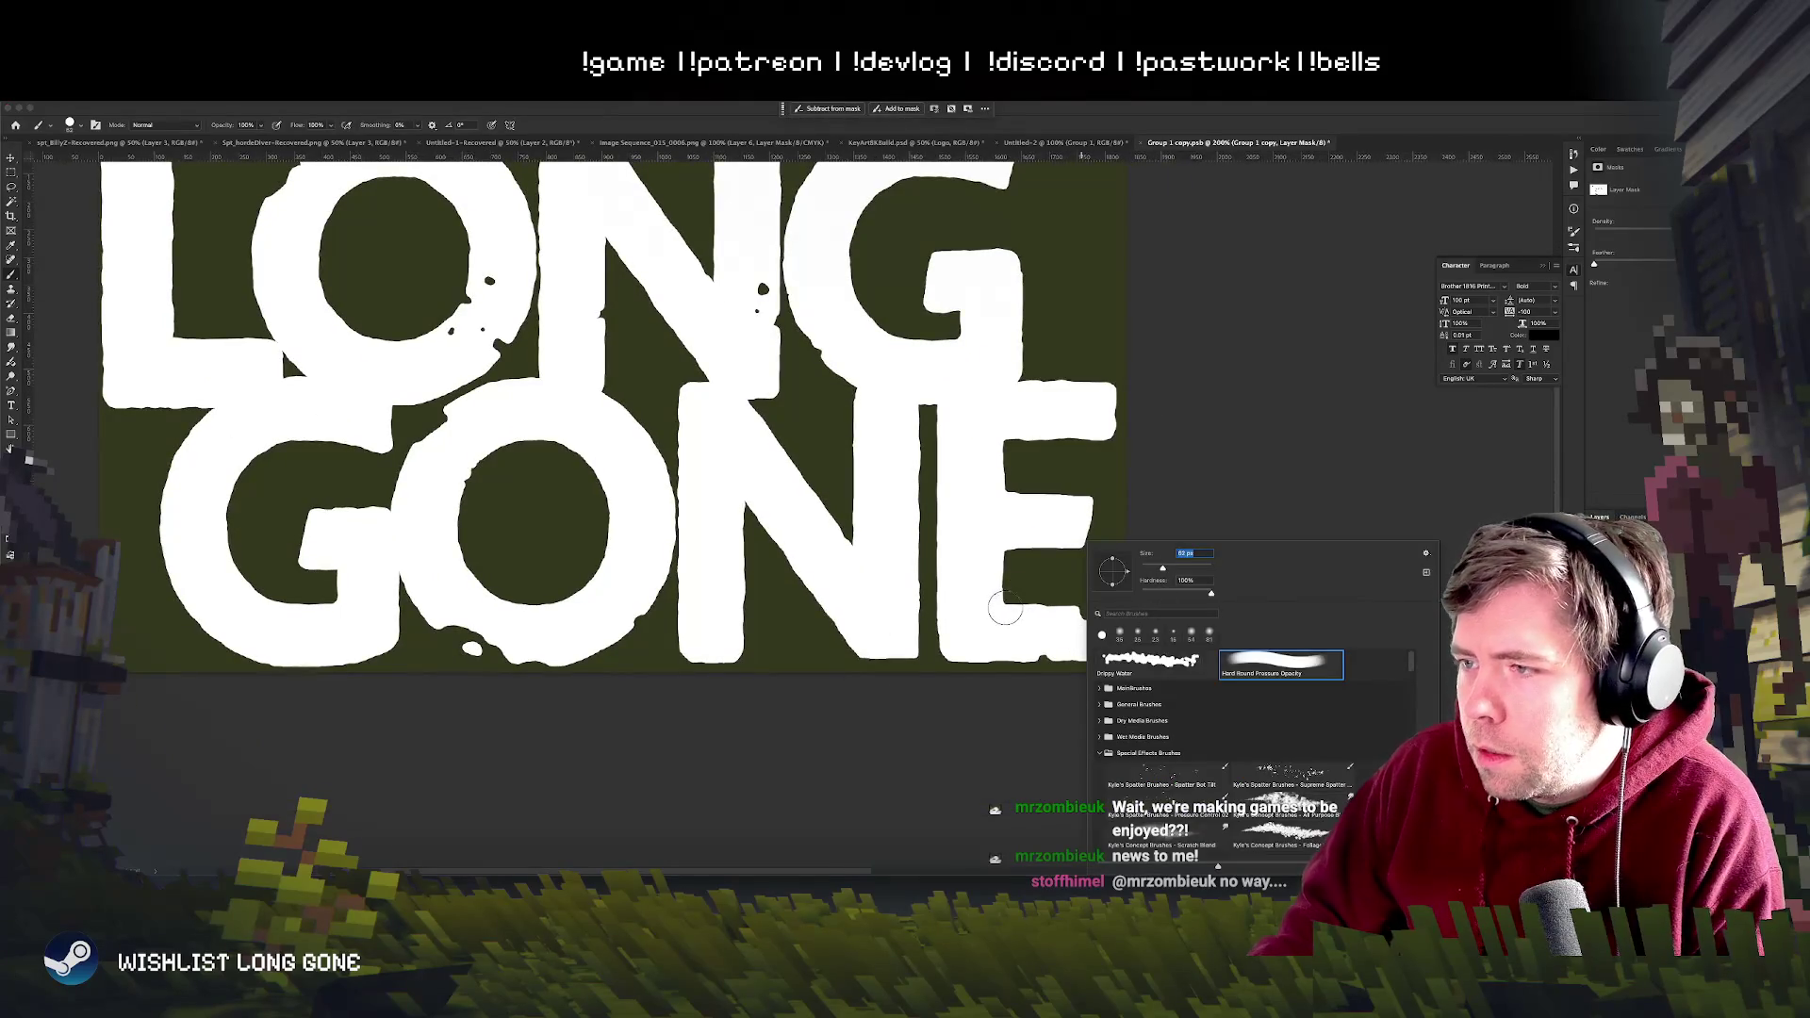
click(1010, 605)
drag(941, 580, 935, 587)
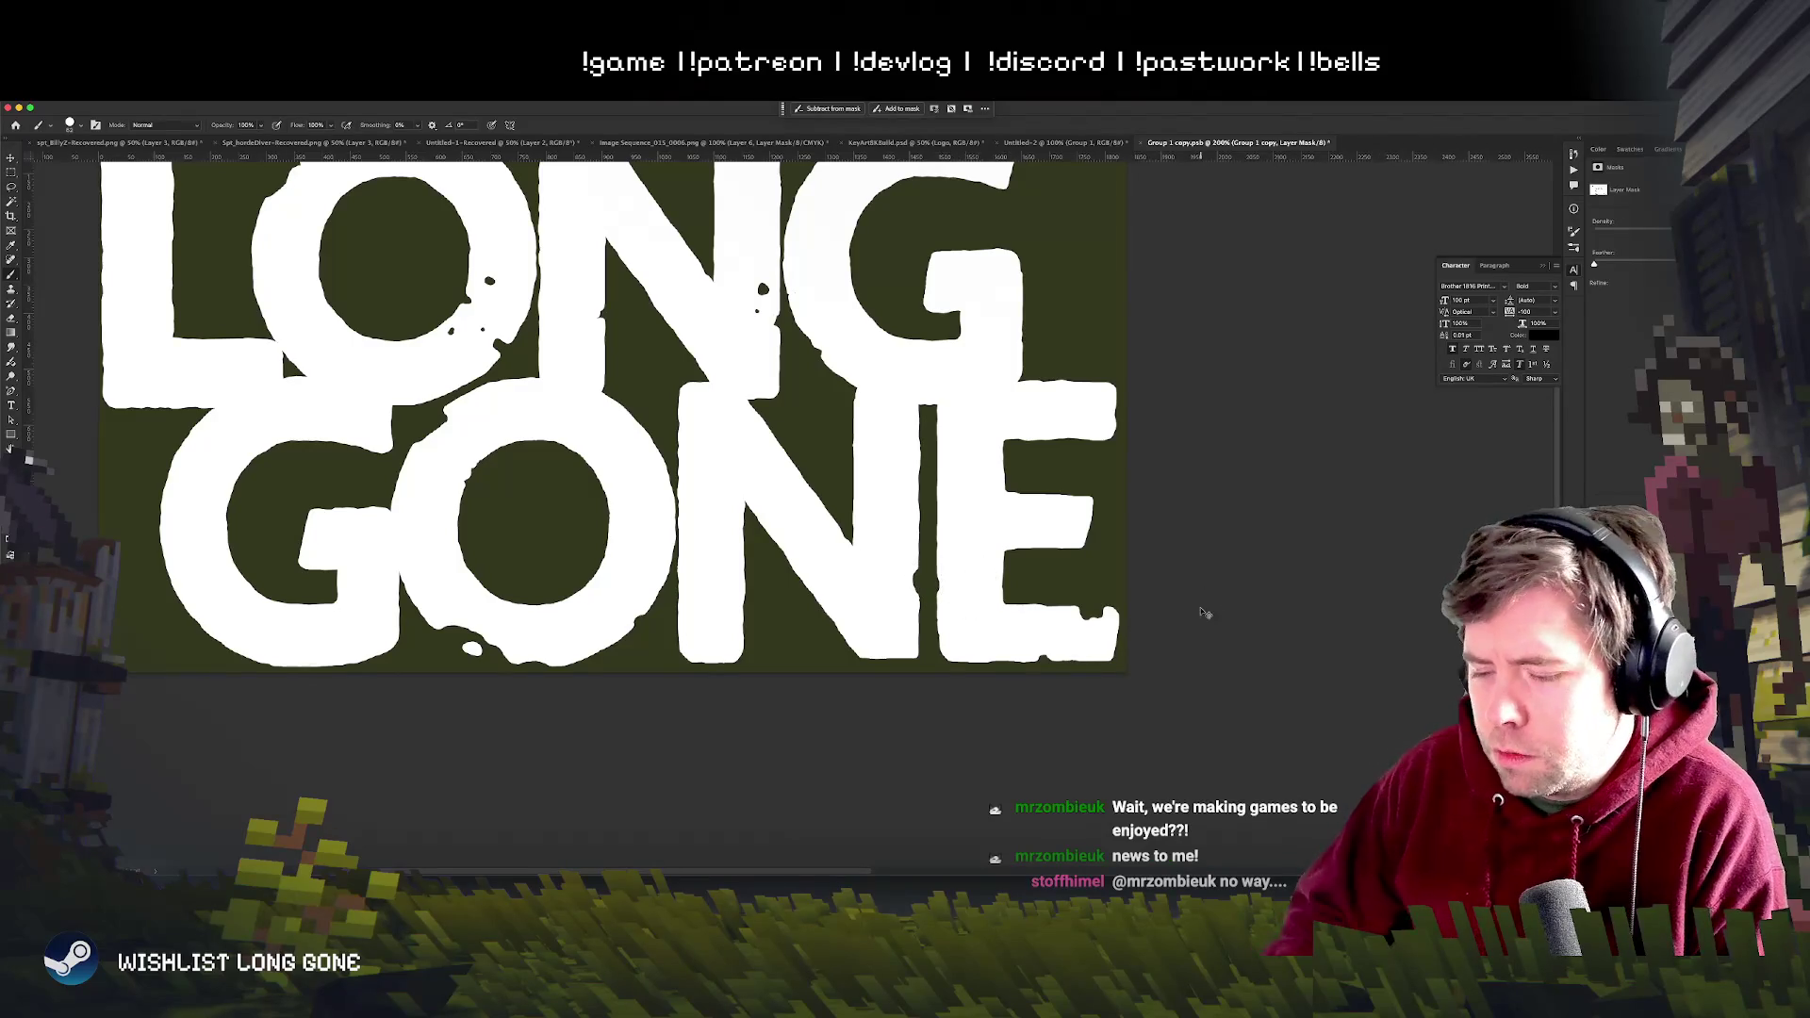
- Paint the notch at the bottom of the E white, then compare against the key art and grey variants documents
key(super+minus)
key(super+minus)
key(super+minus)
key(super+minus)
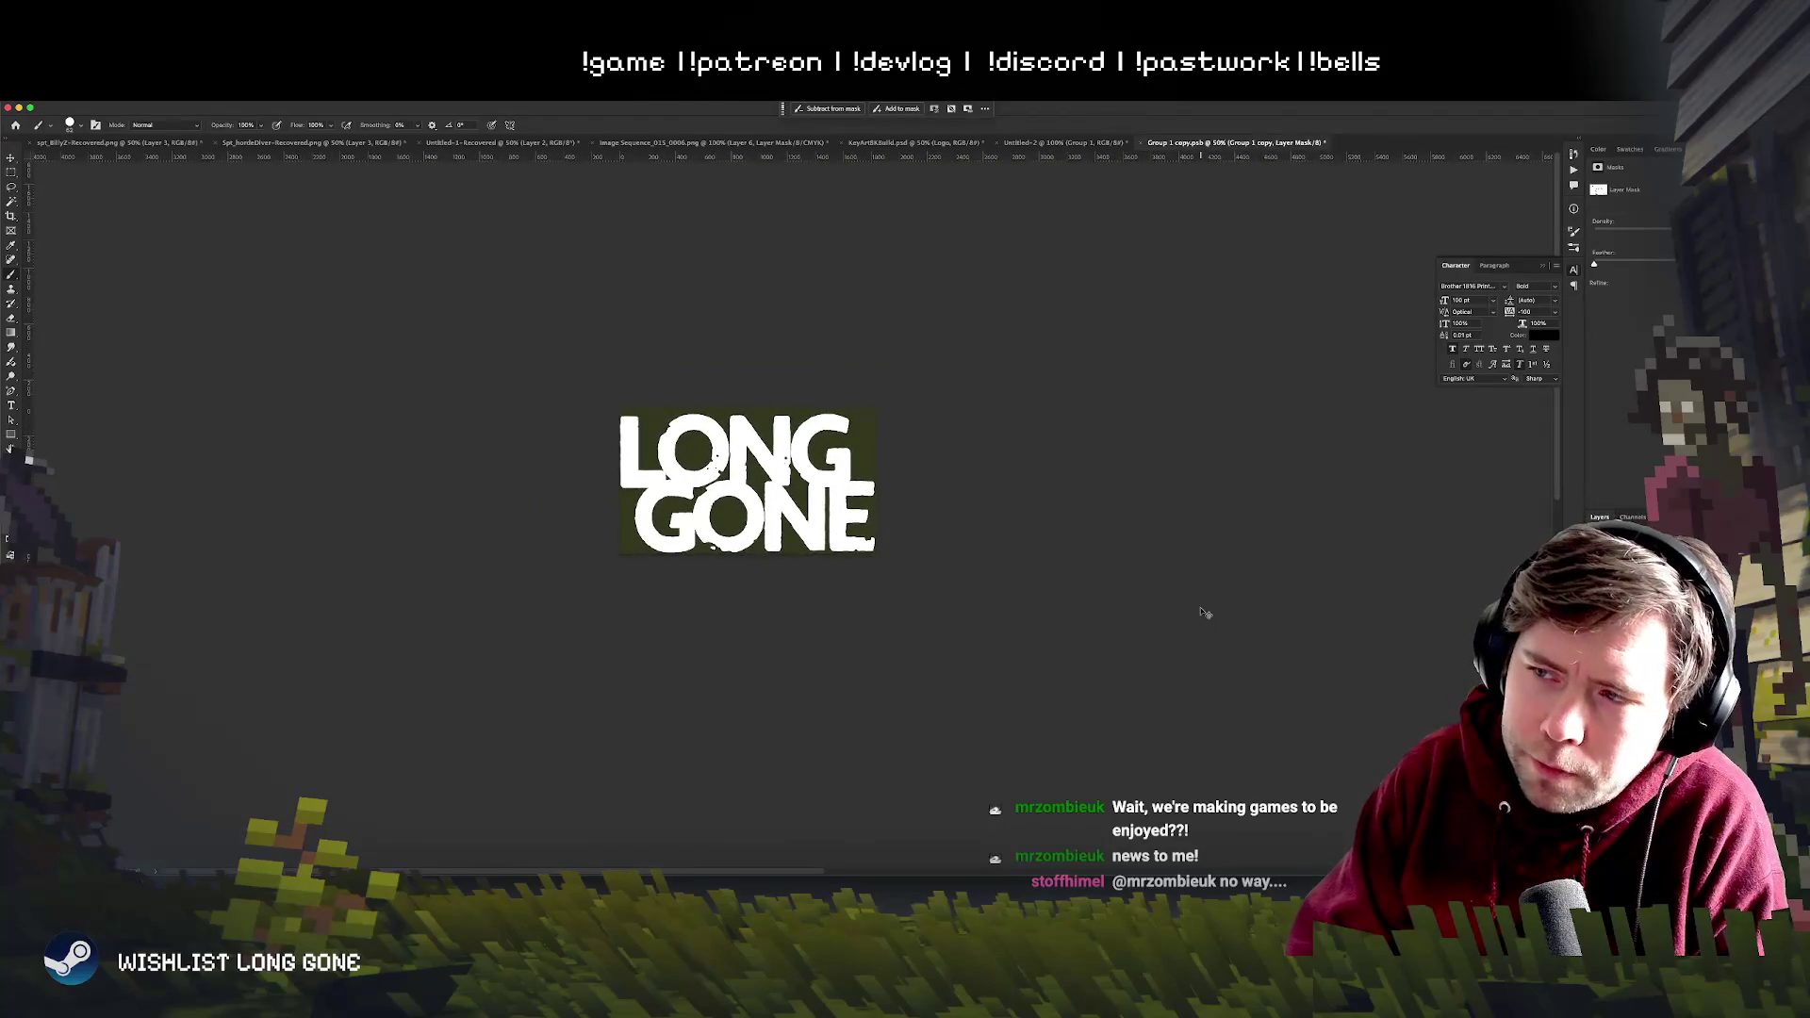
key(super+plus)
key(super+plus)
key(super+plus)
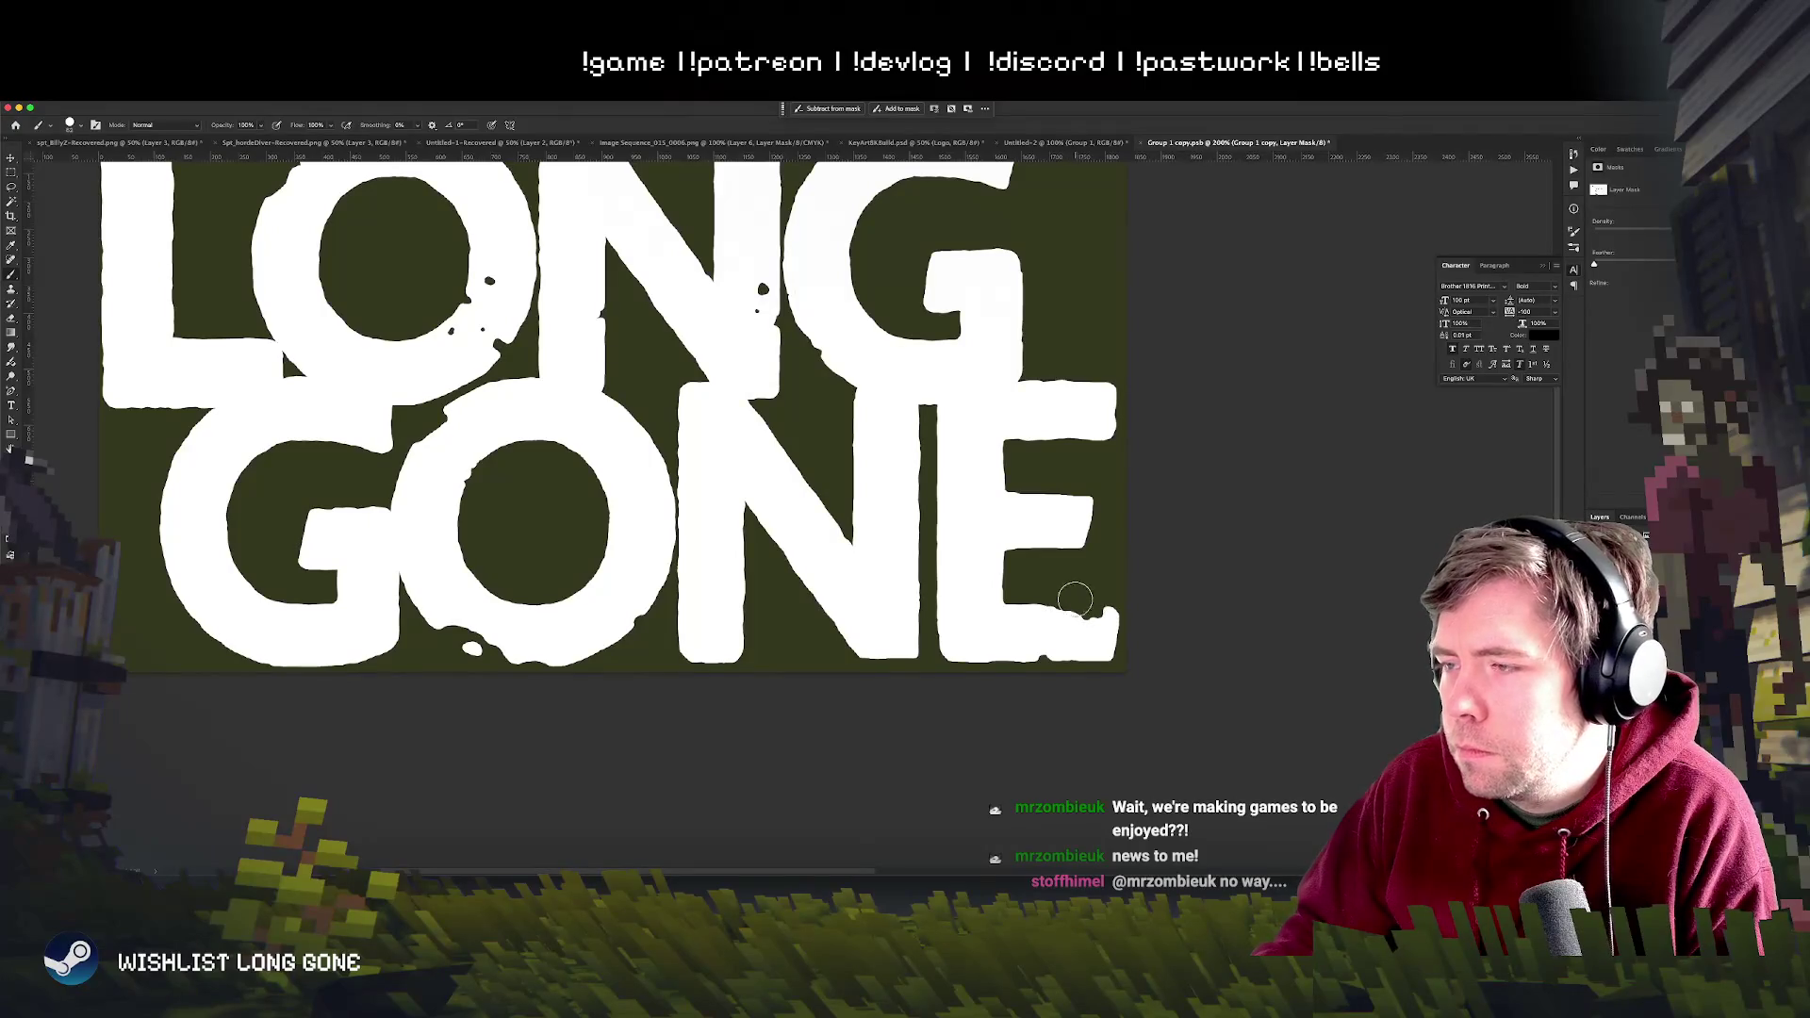
key(x)
mouse_move(1086, 605)
mouse_down()
mouse_move(1087, 625)
mouse_move(1110, 616)
mouse_up()
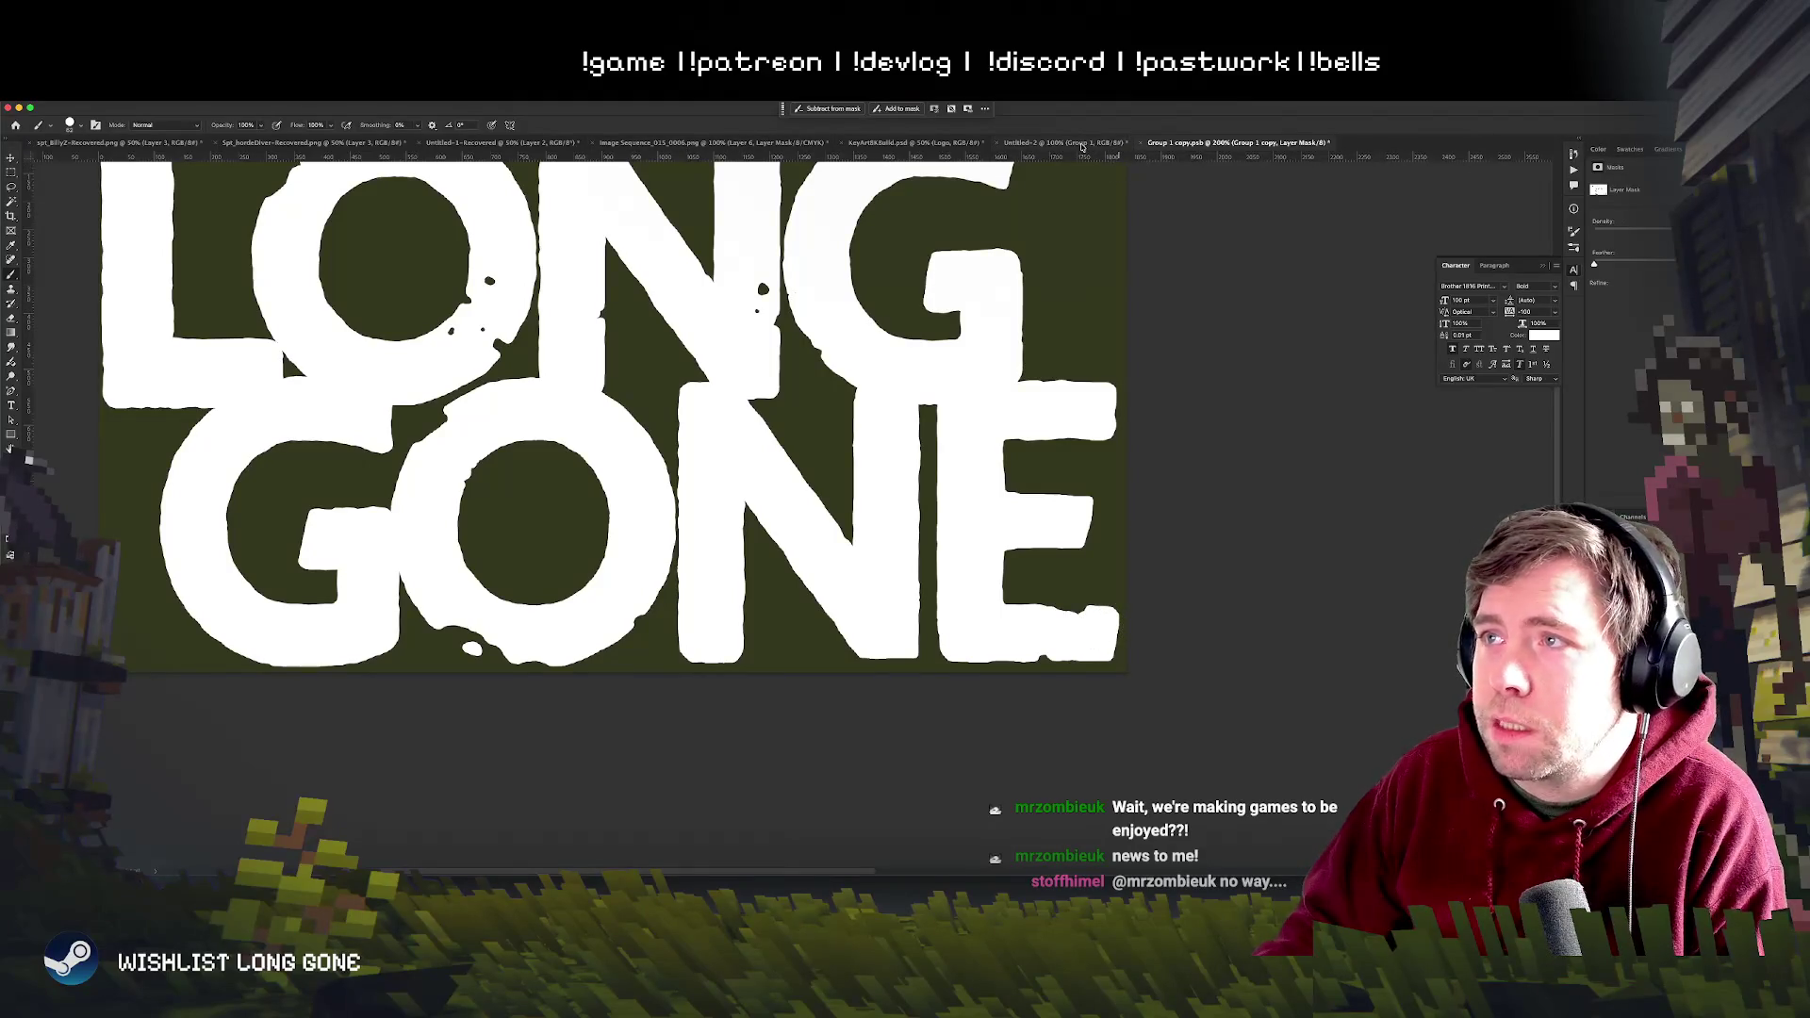
click(918, 144)
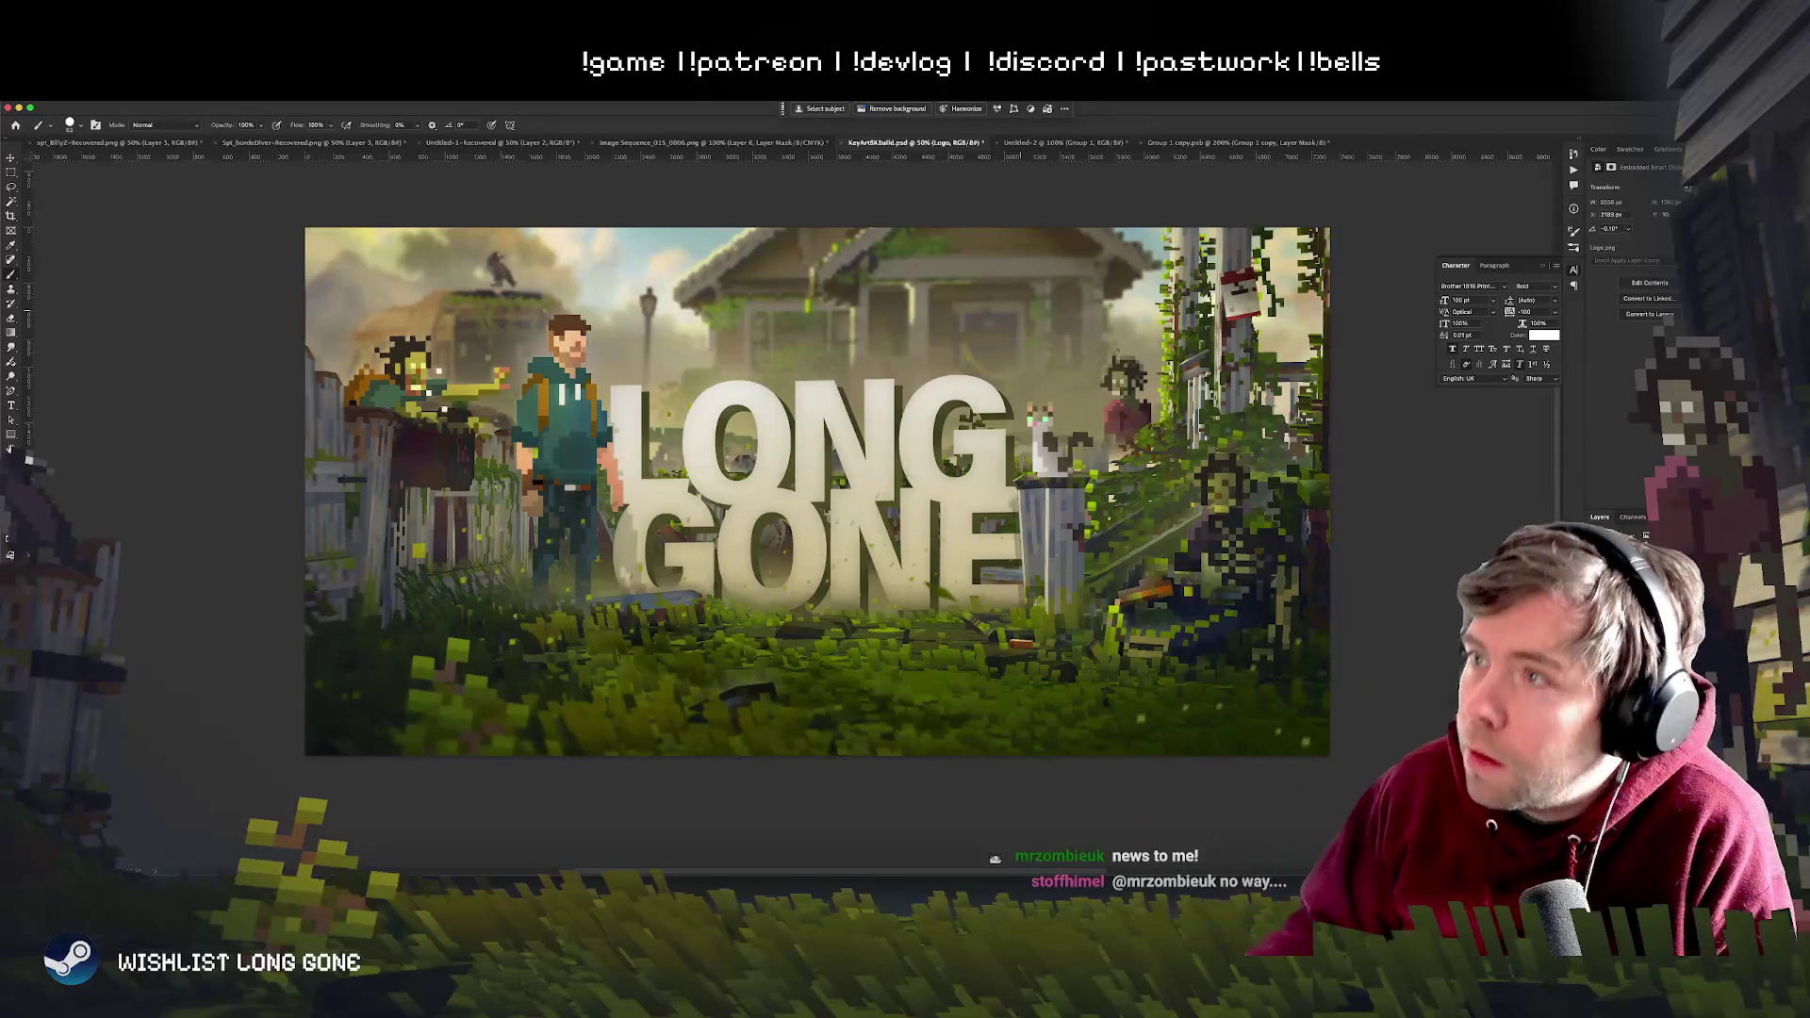
click(1061, 143)
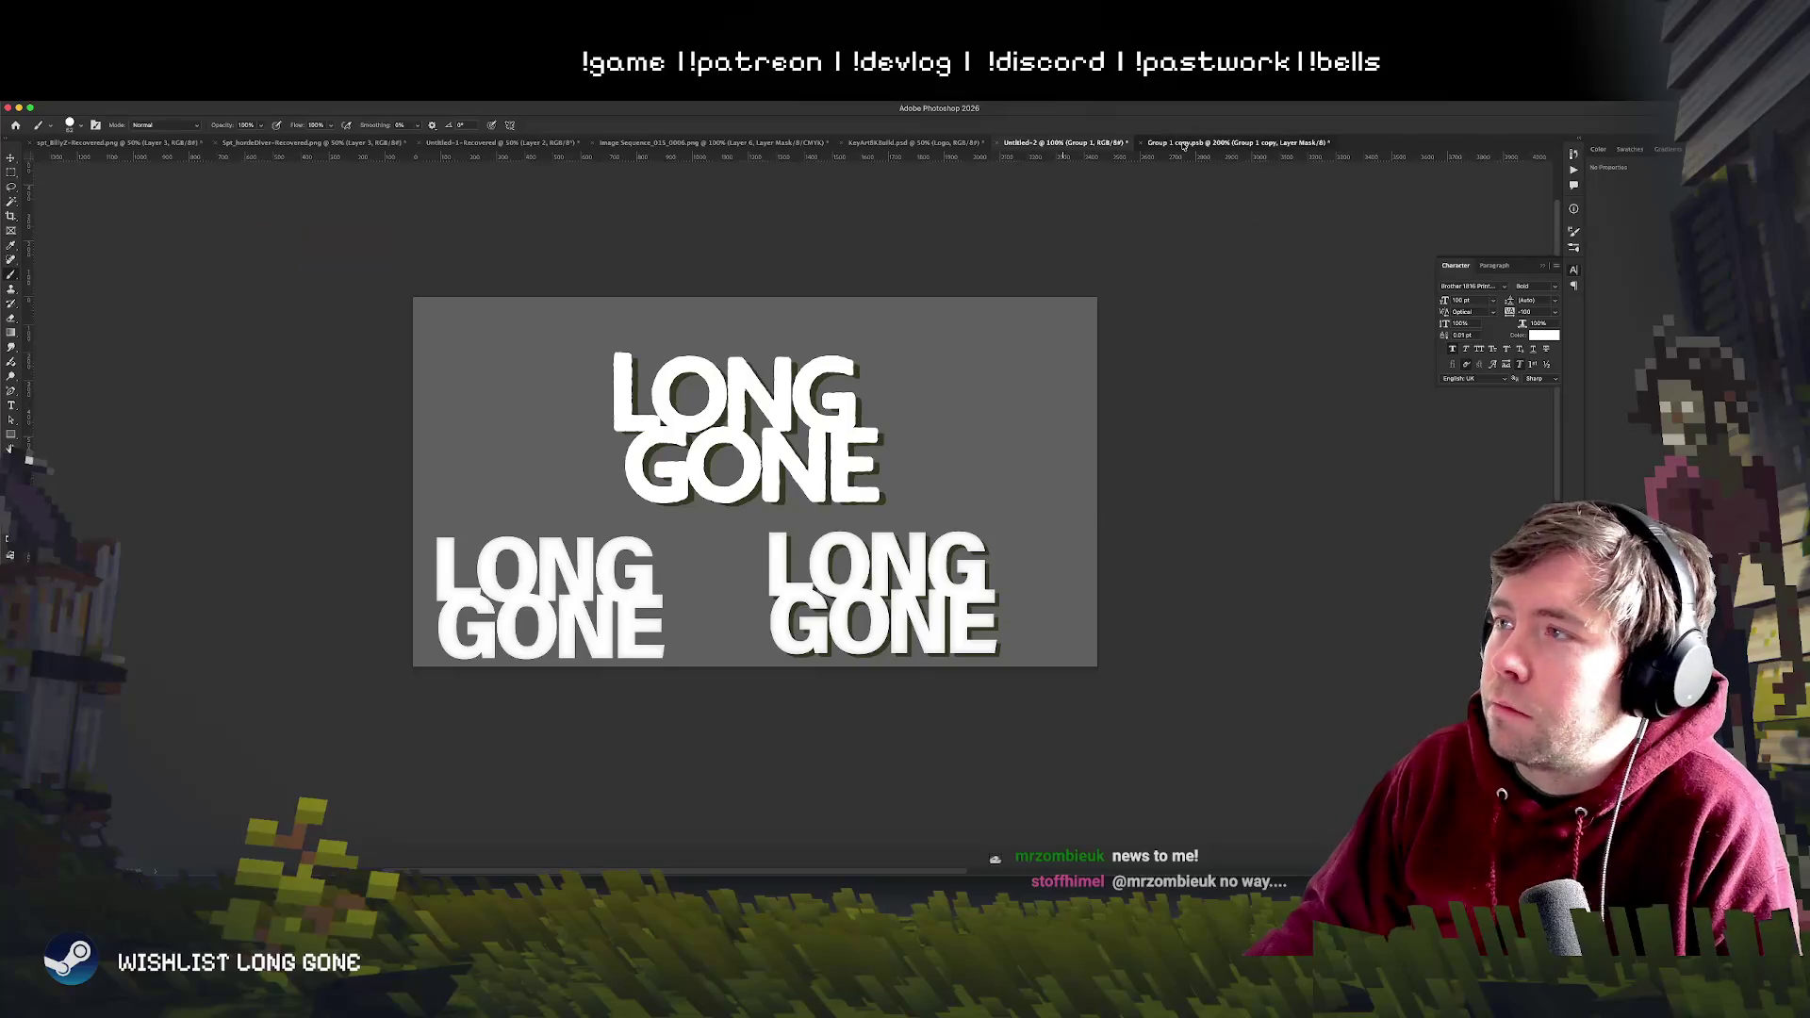
click(1182, 143)
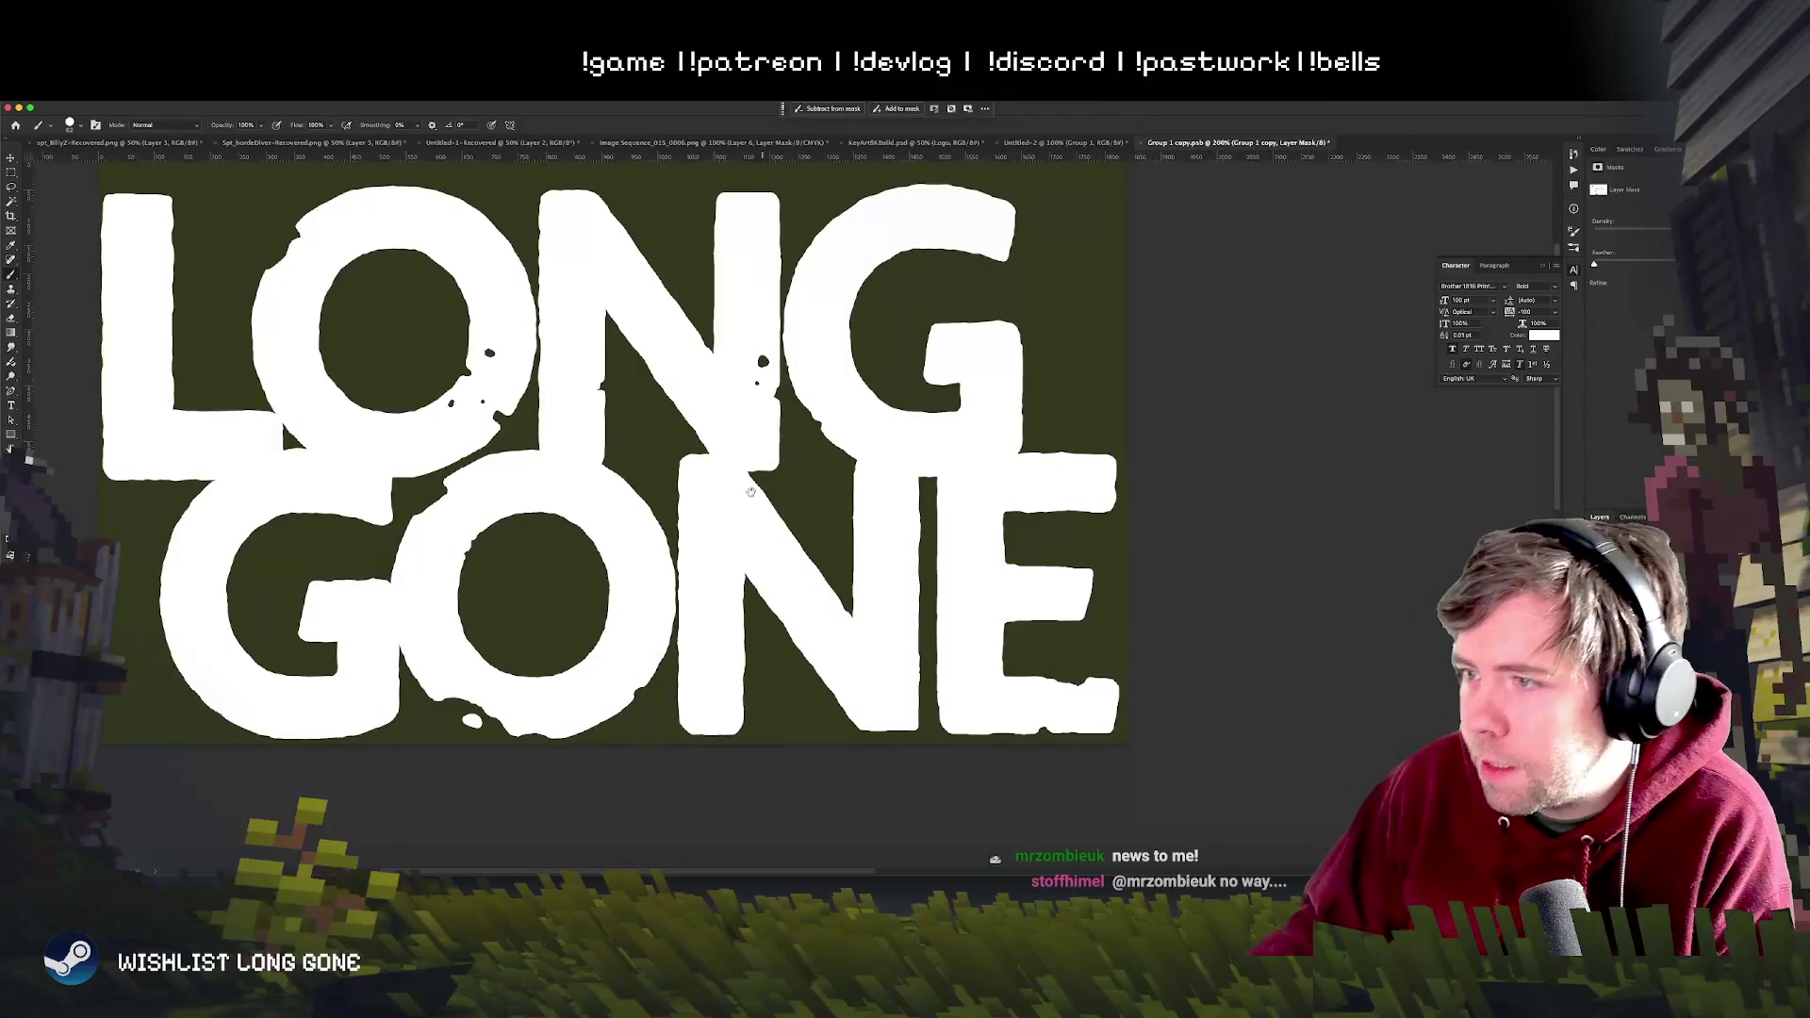
- Paint a small dark nick into the L's edge with a black brush and zoom out to check the whole logo
drag(280, 419, 385, 412)
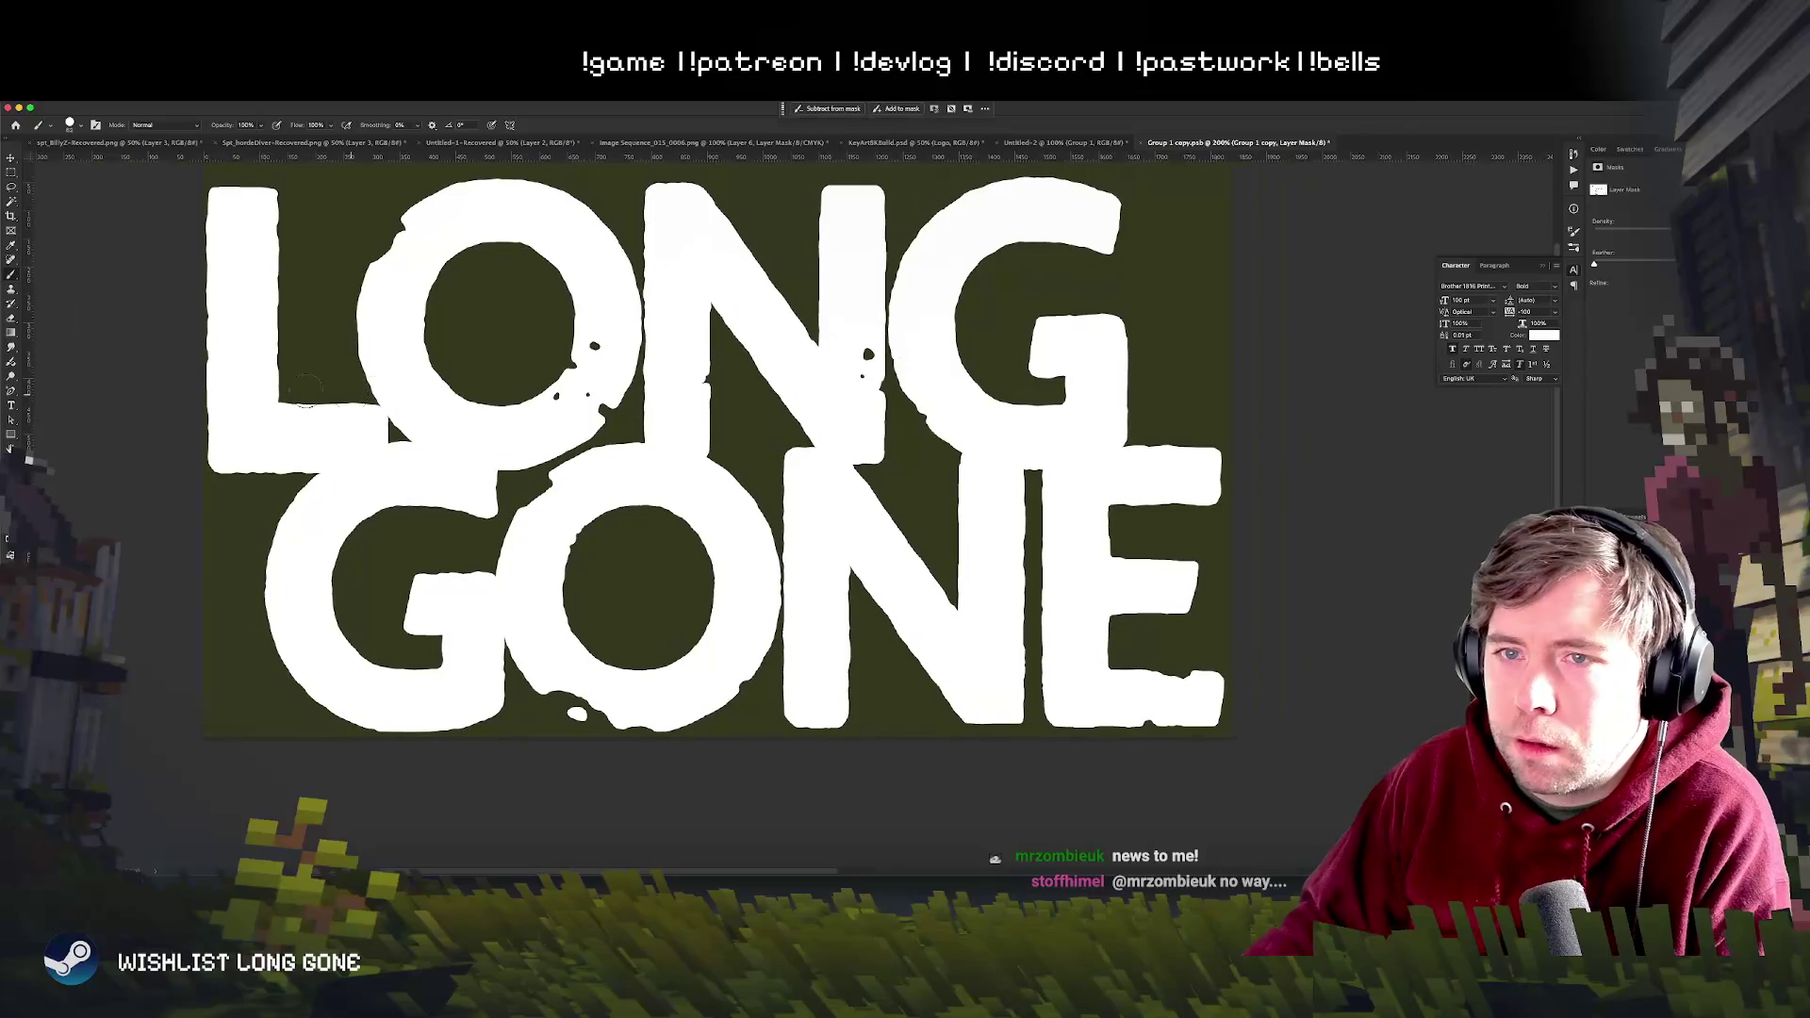
key(x)
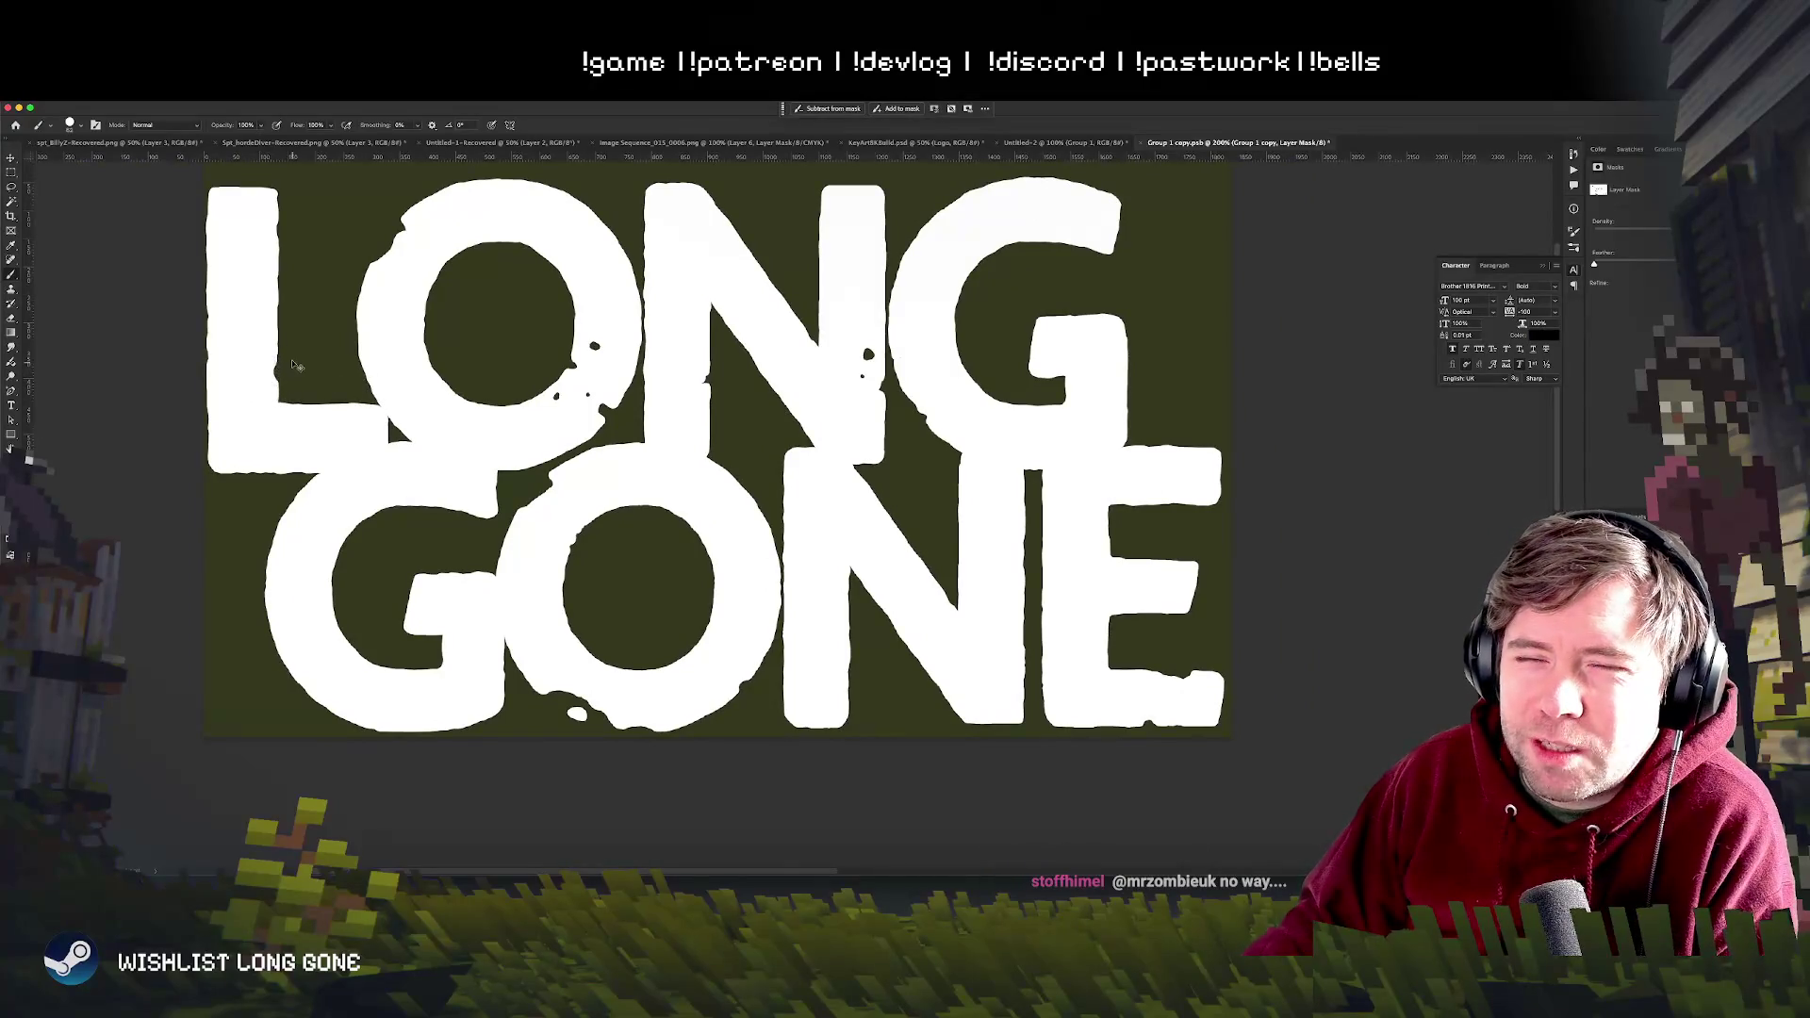
right_click(301, 366)
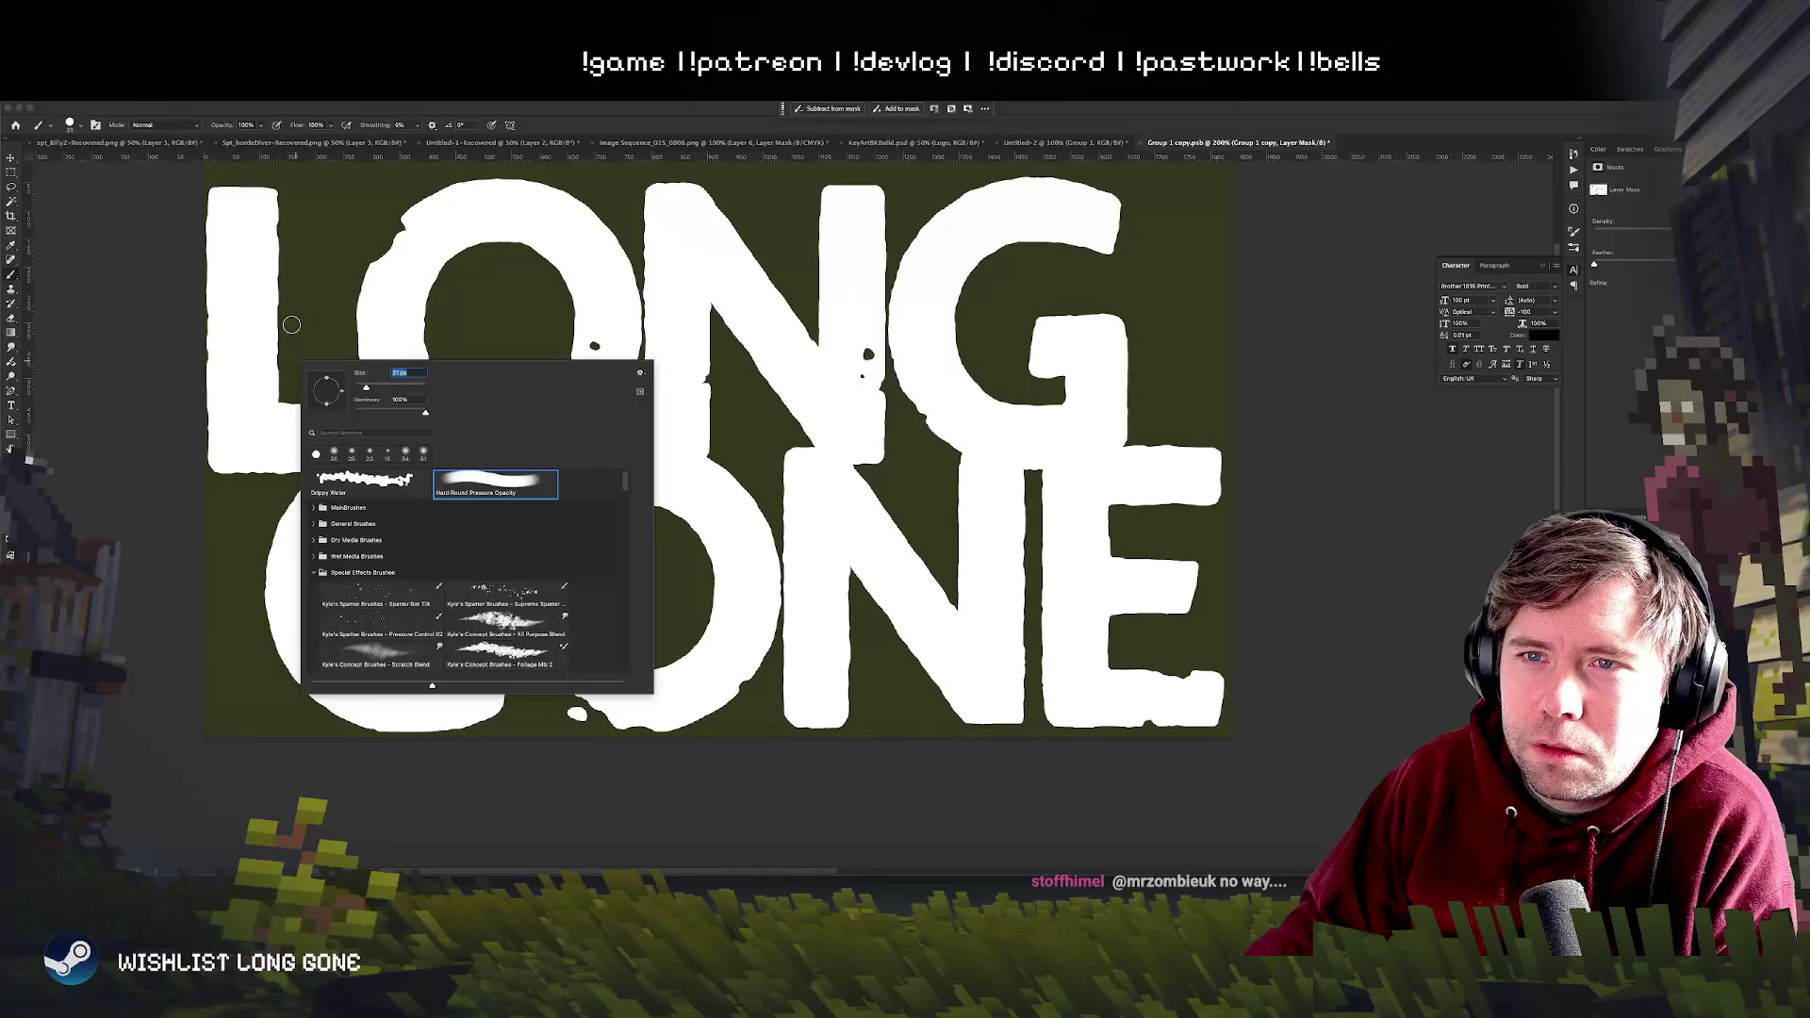
click(290, 322)
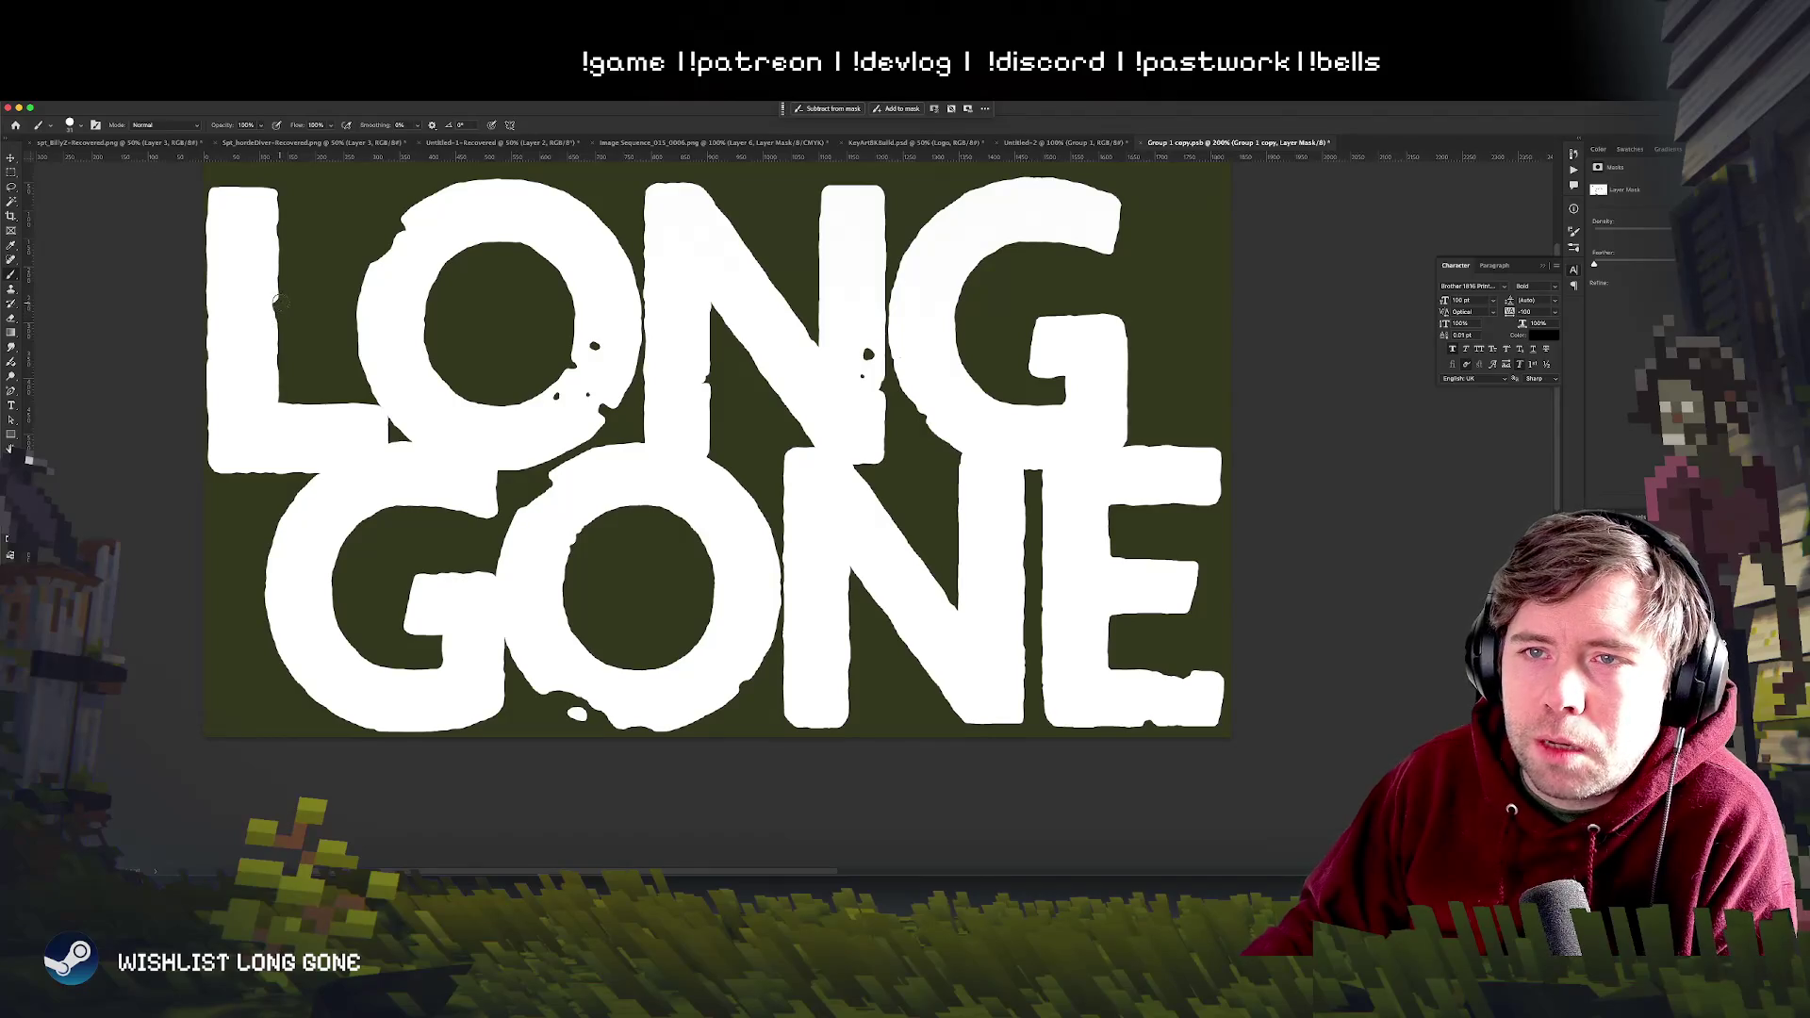
drag(261, 294, 265, 298)
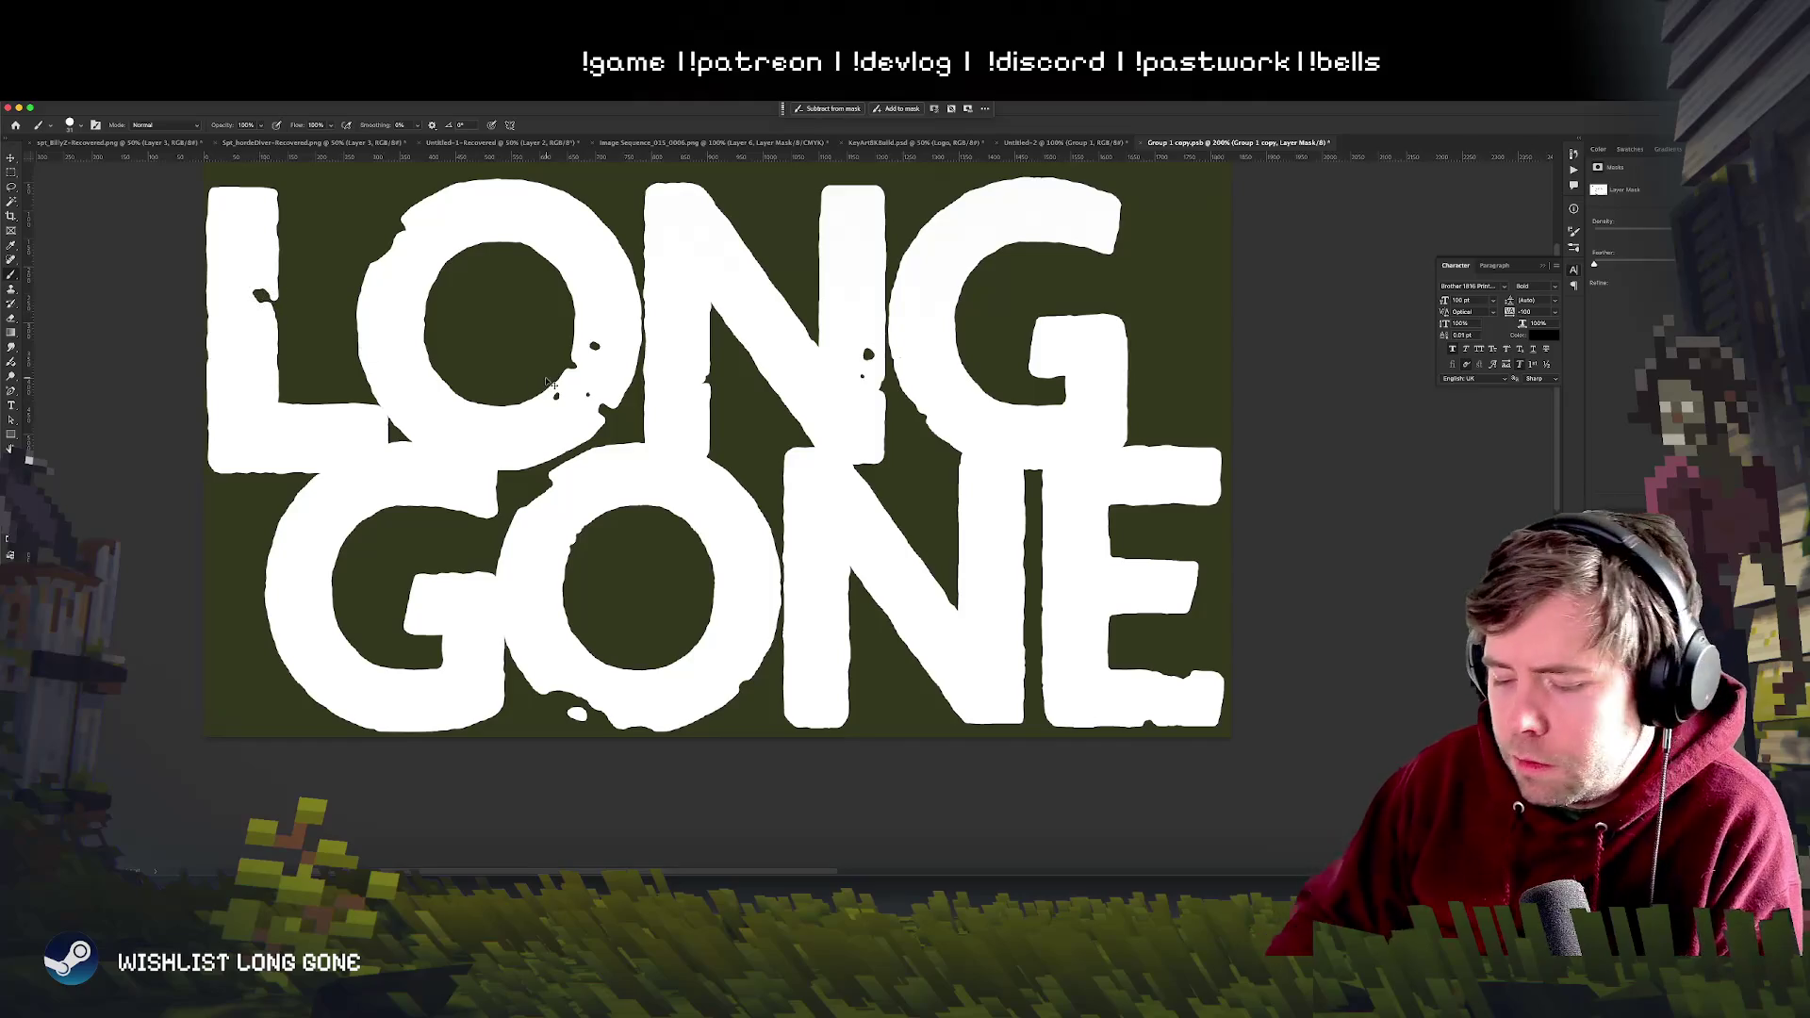
key(ctrl+minus)
key(ctrl+minus)
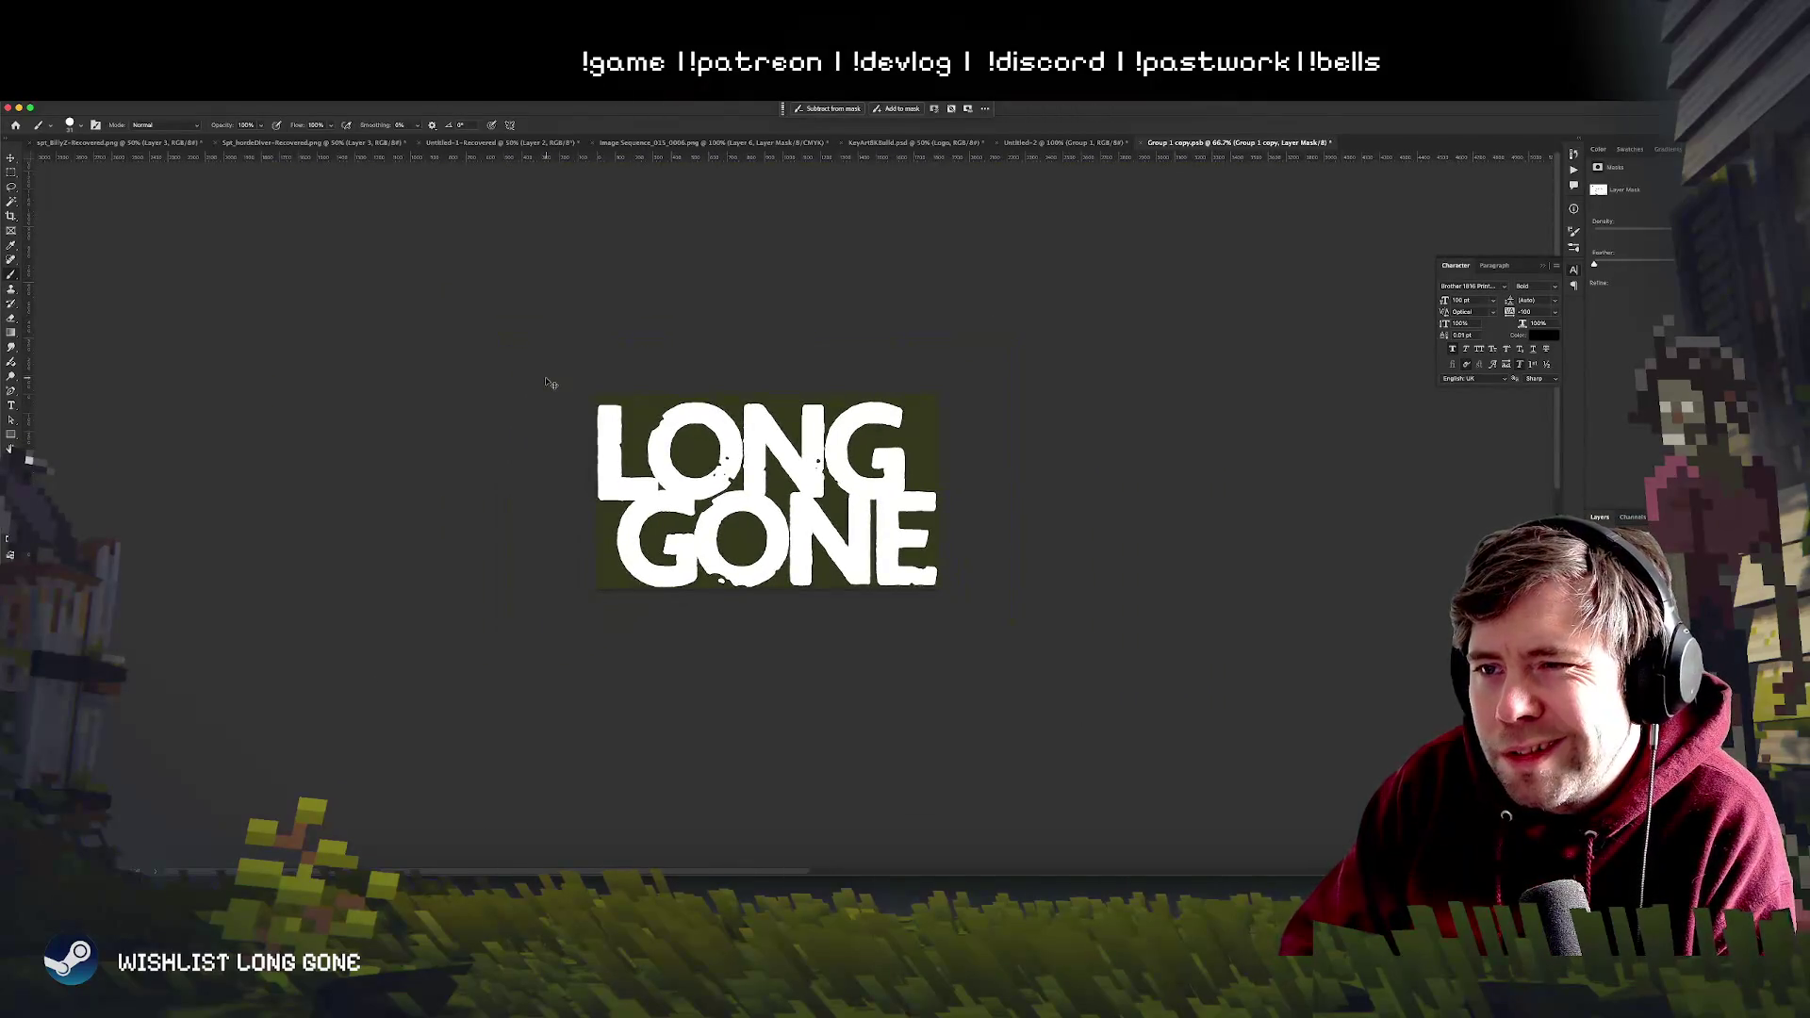
key(ctrl+plus)
key(ctrl+plus)
scroll(544, 410, right, 5)
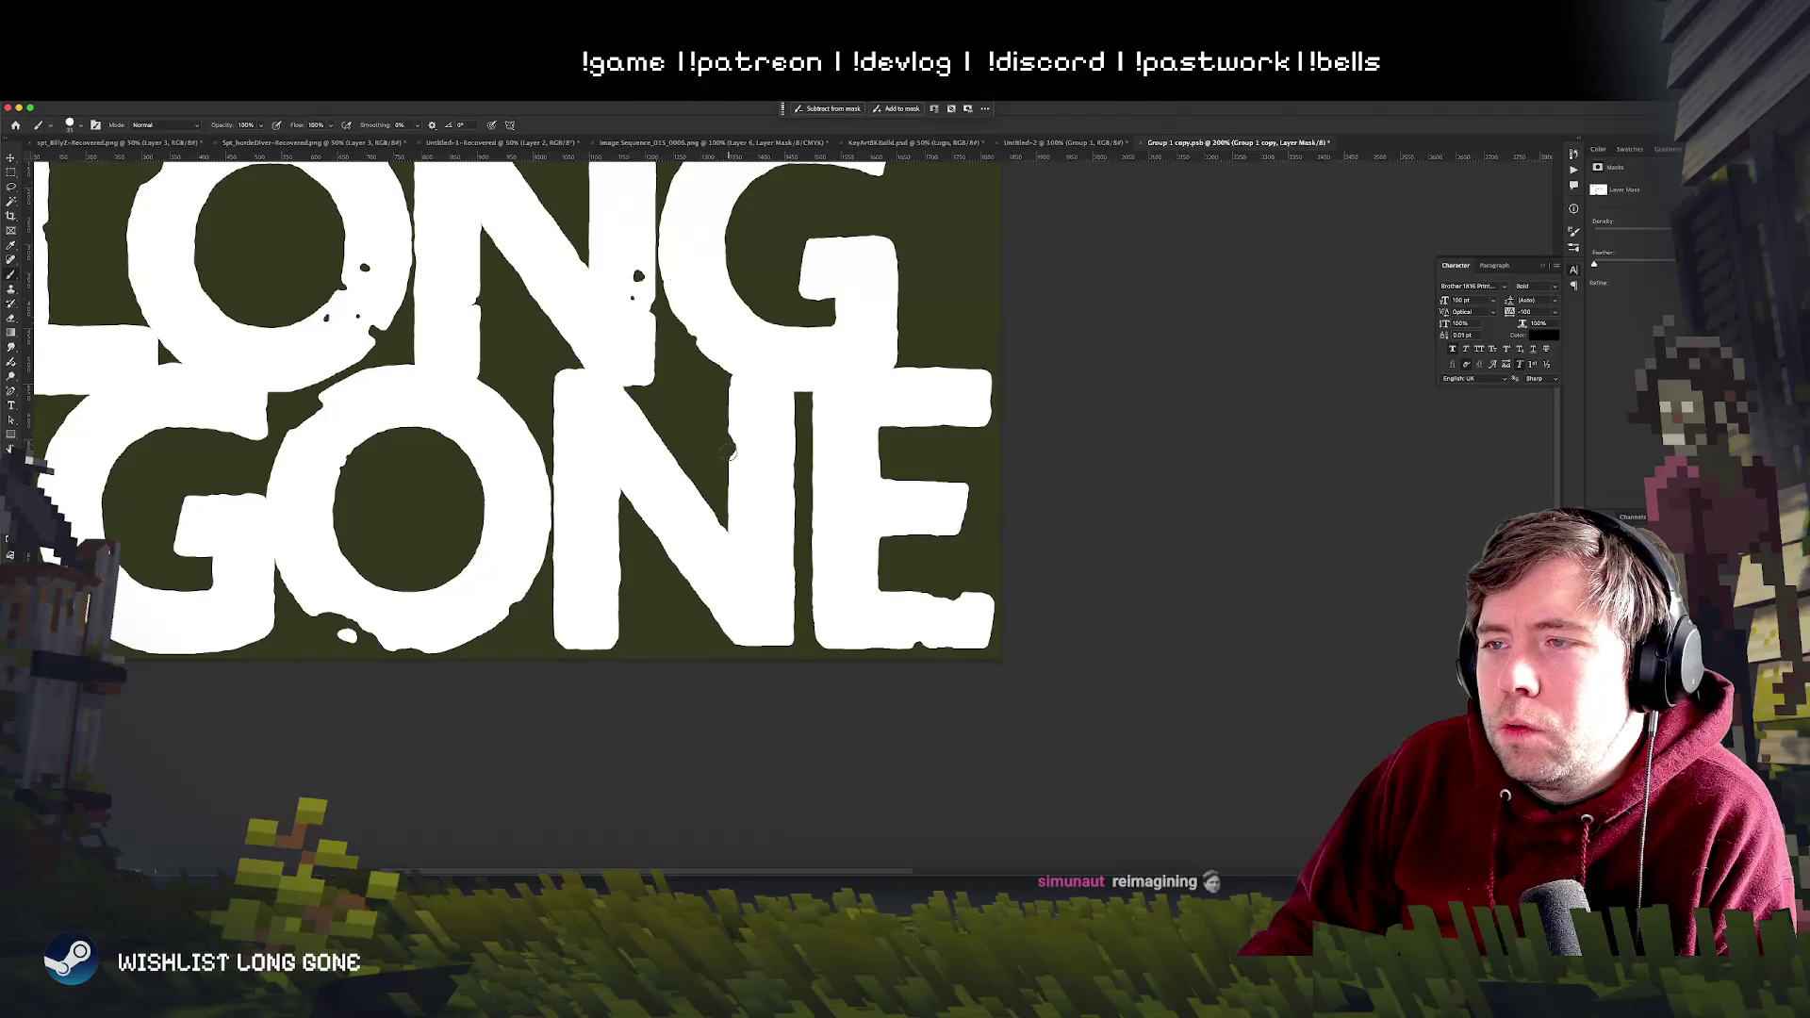
scroll(961, 497, down, 3)
scroll(963, 497, down, 1)
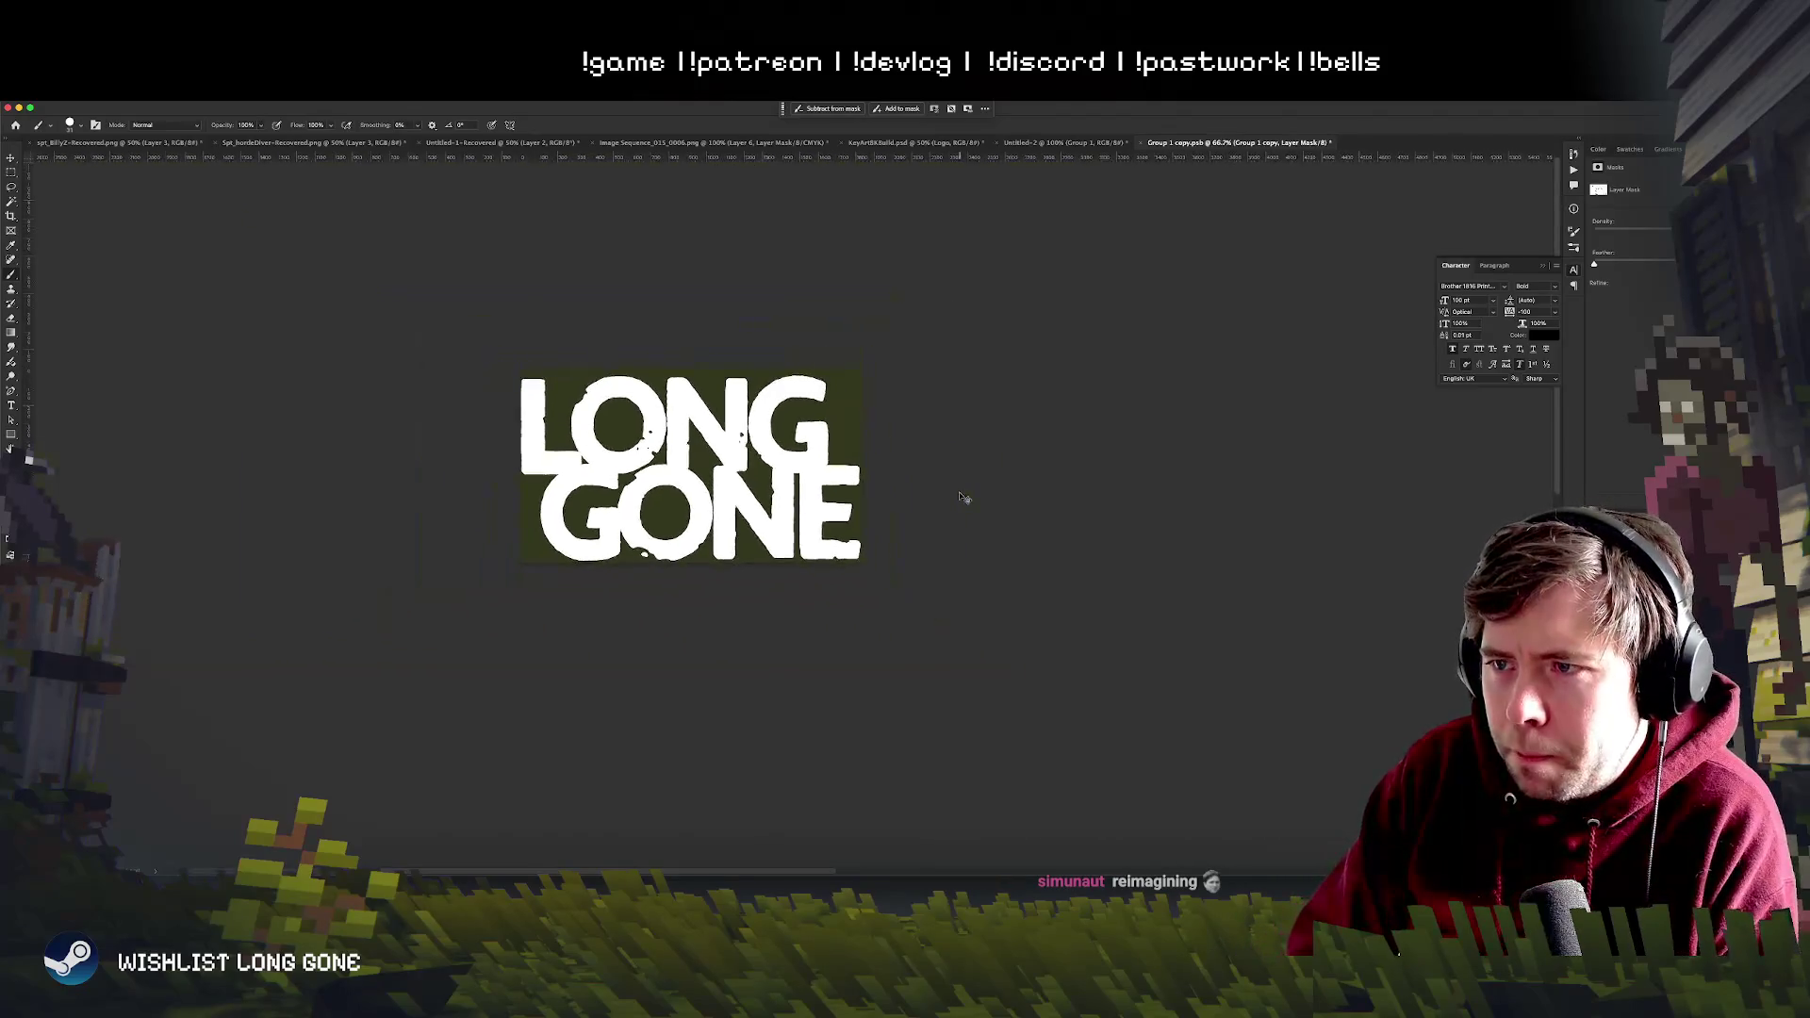
scroll(961, 497, down, 1)
scroll(962, 497, down, 1)
scroll(962, 496, up, 1)
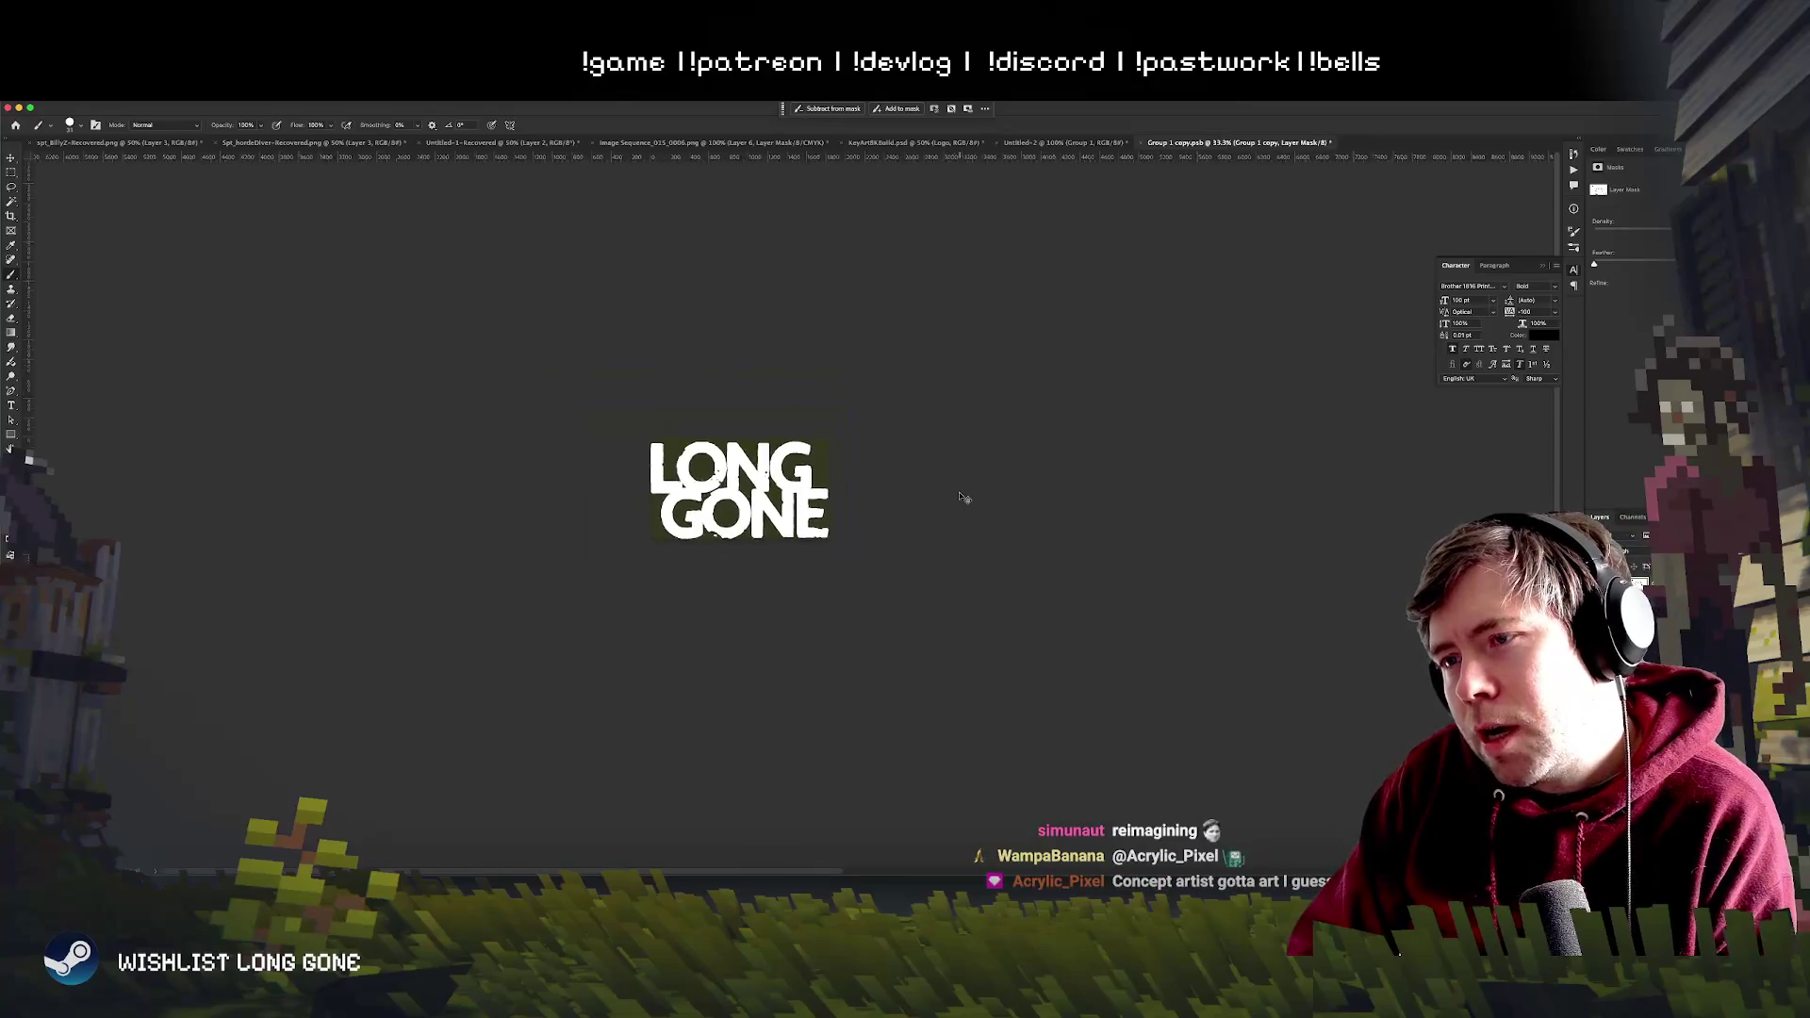
scroll(962, 497, up, 1)
scroll(963, 496, up, 2)
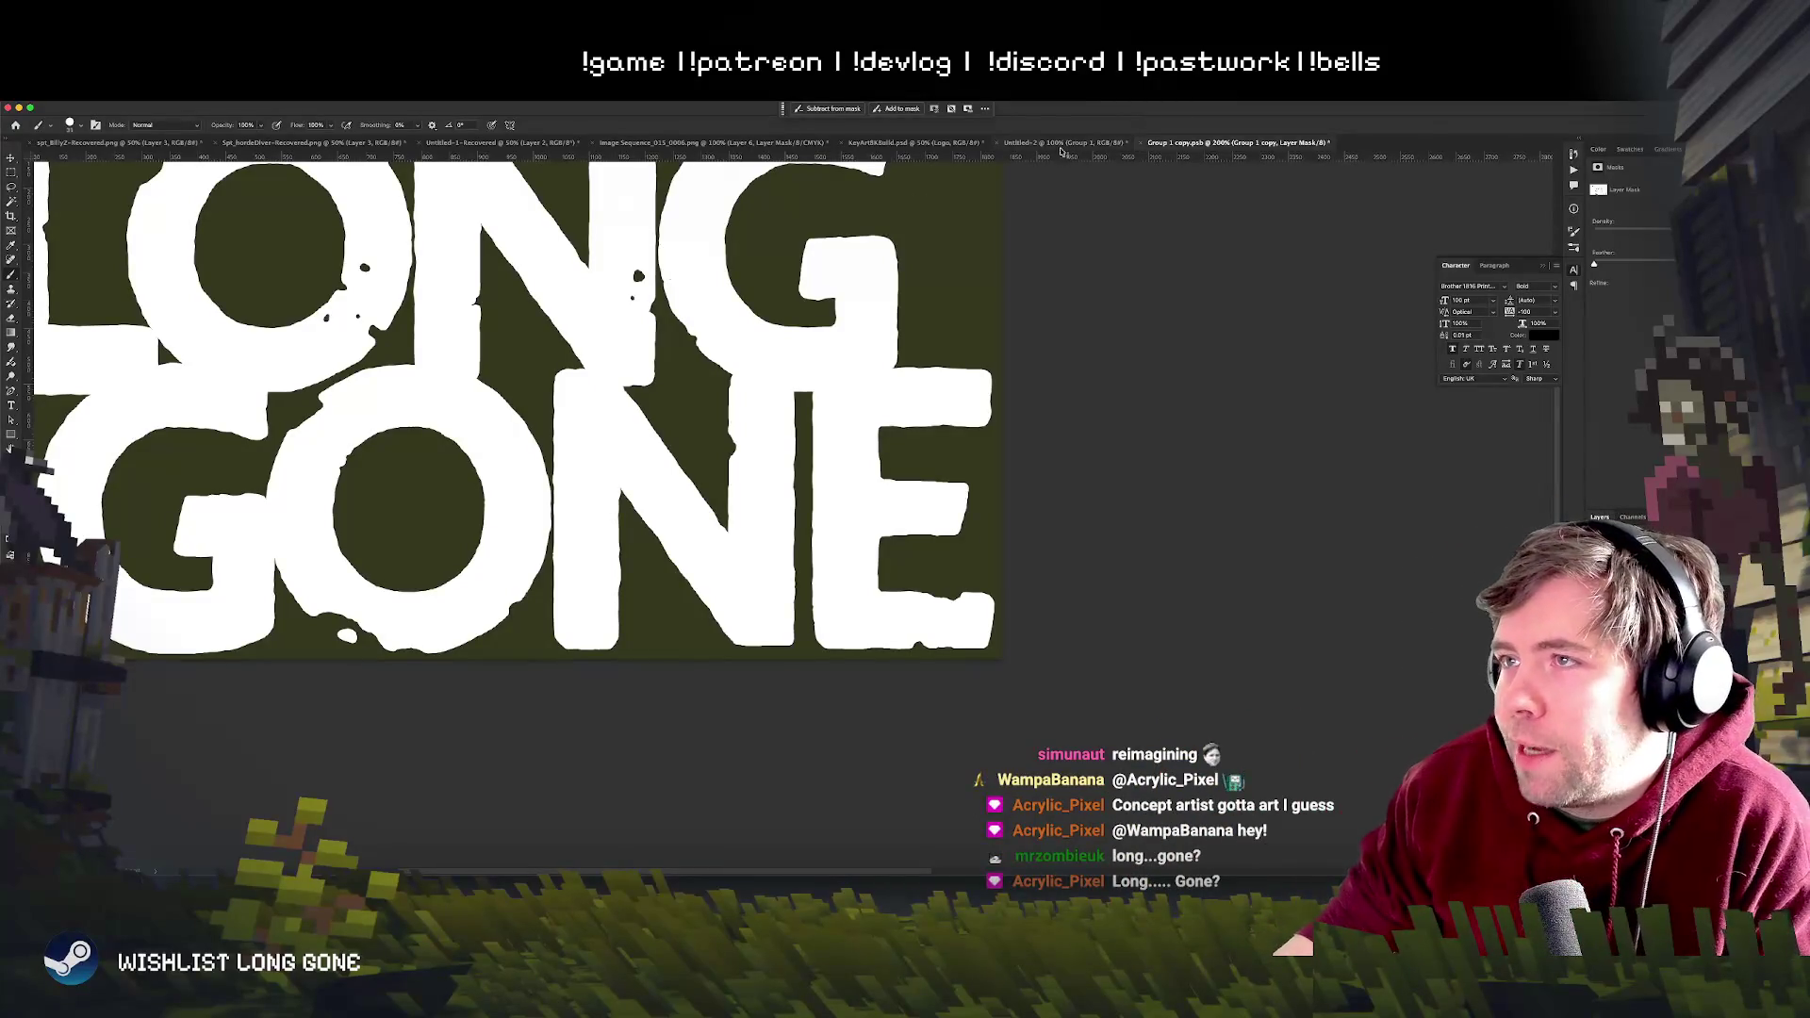
click(912, 143)
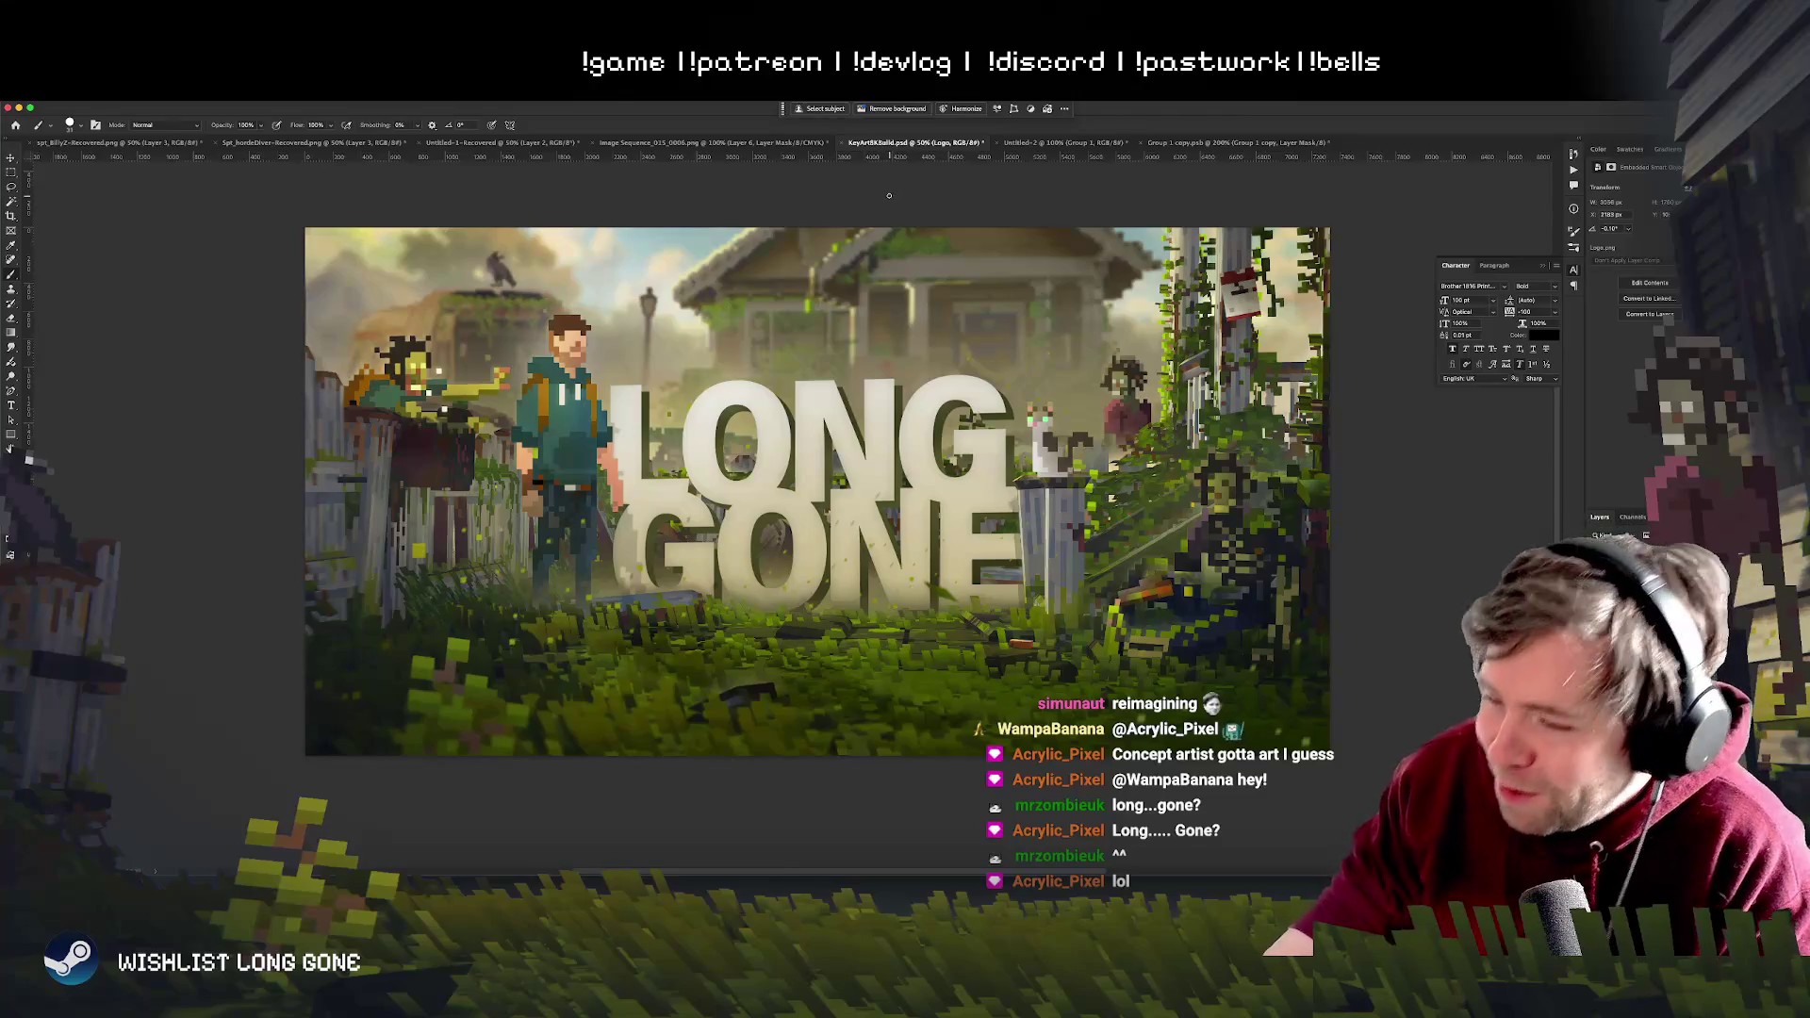
click(750, 144)
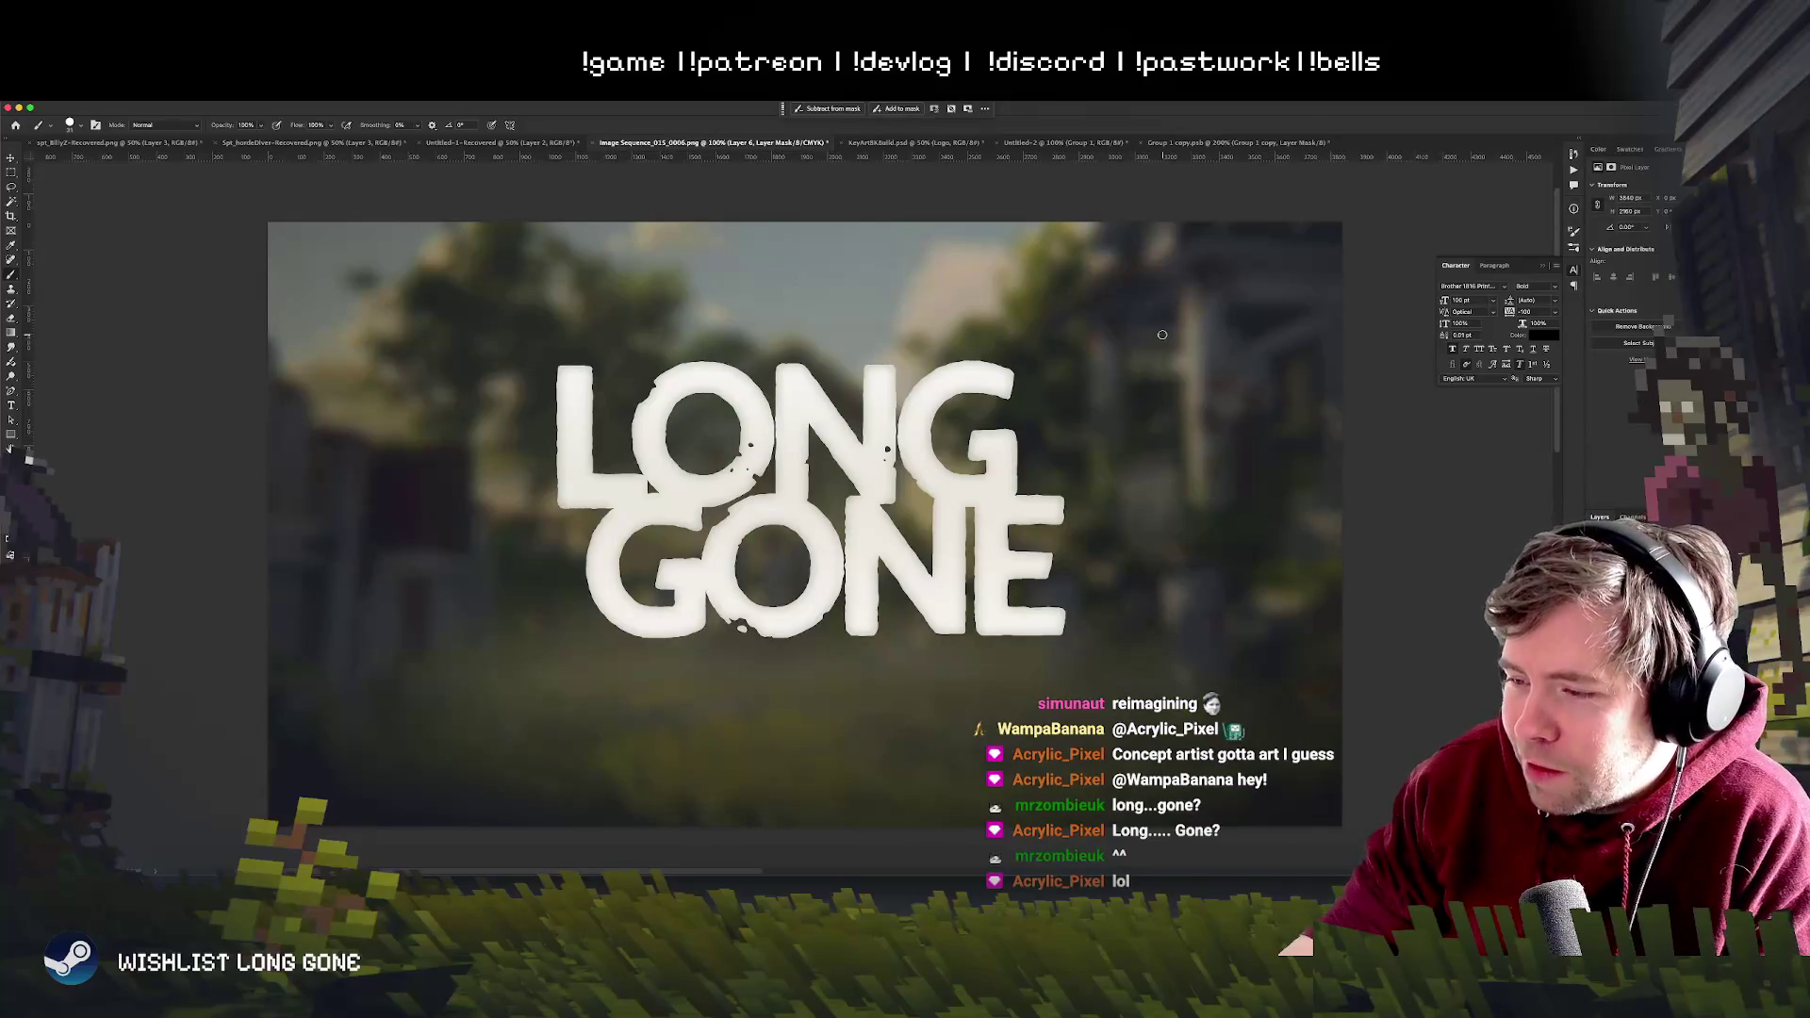
click(1220, 143)
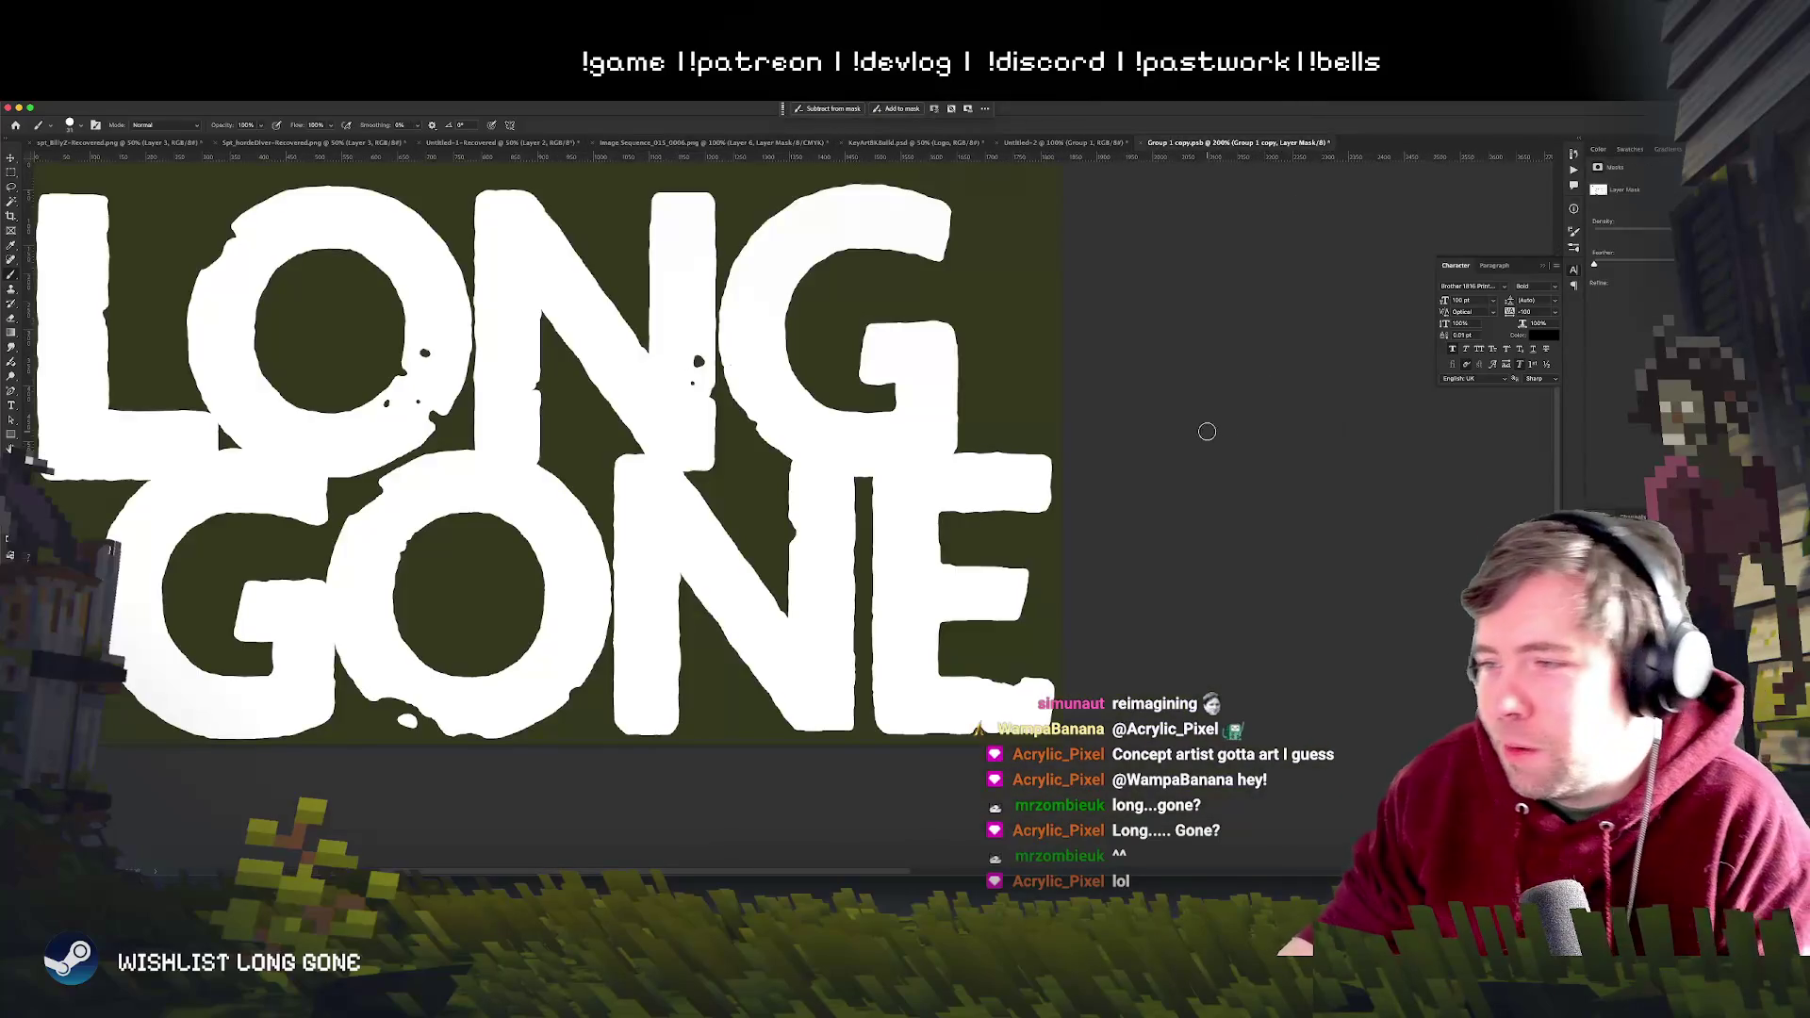
drag(613, 510, 750, 524)
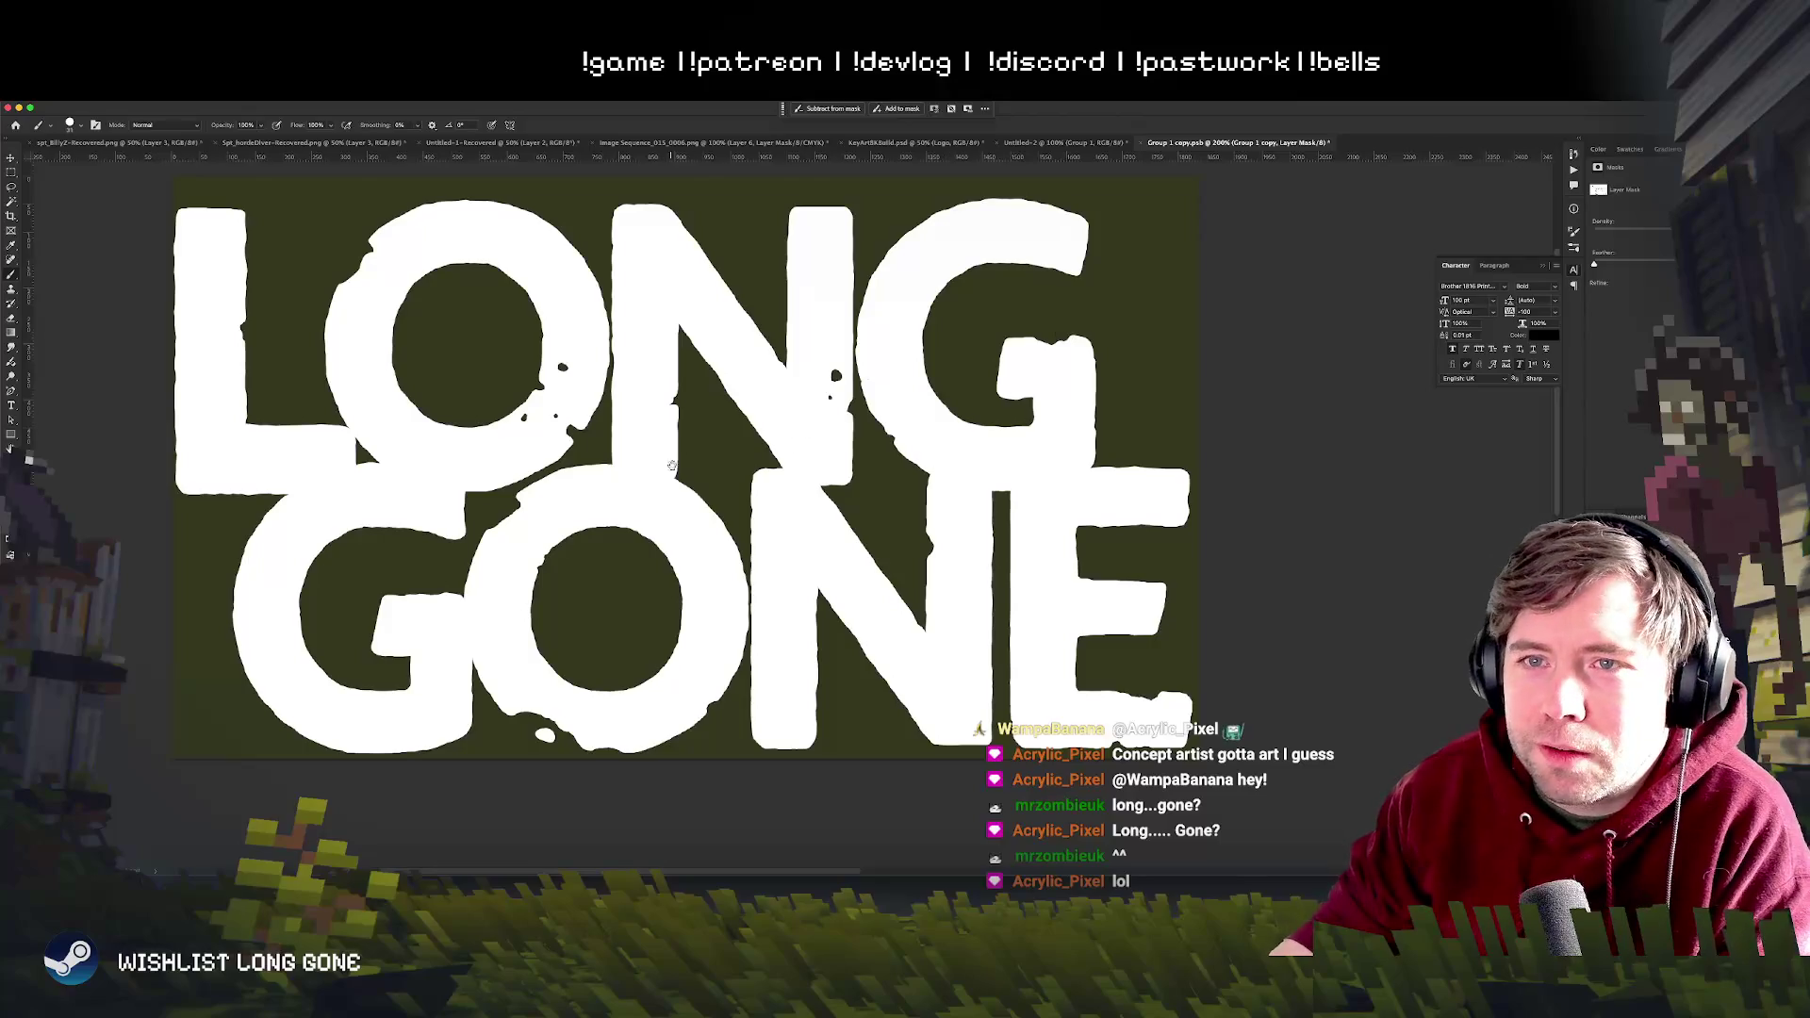
drag(1012, 382, 1112, 331)
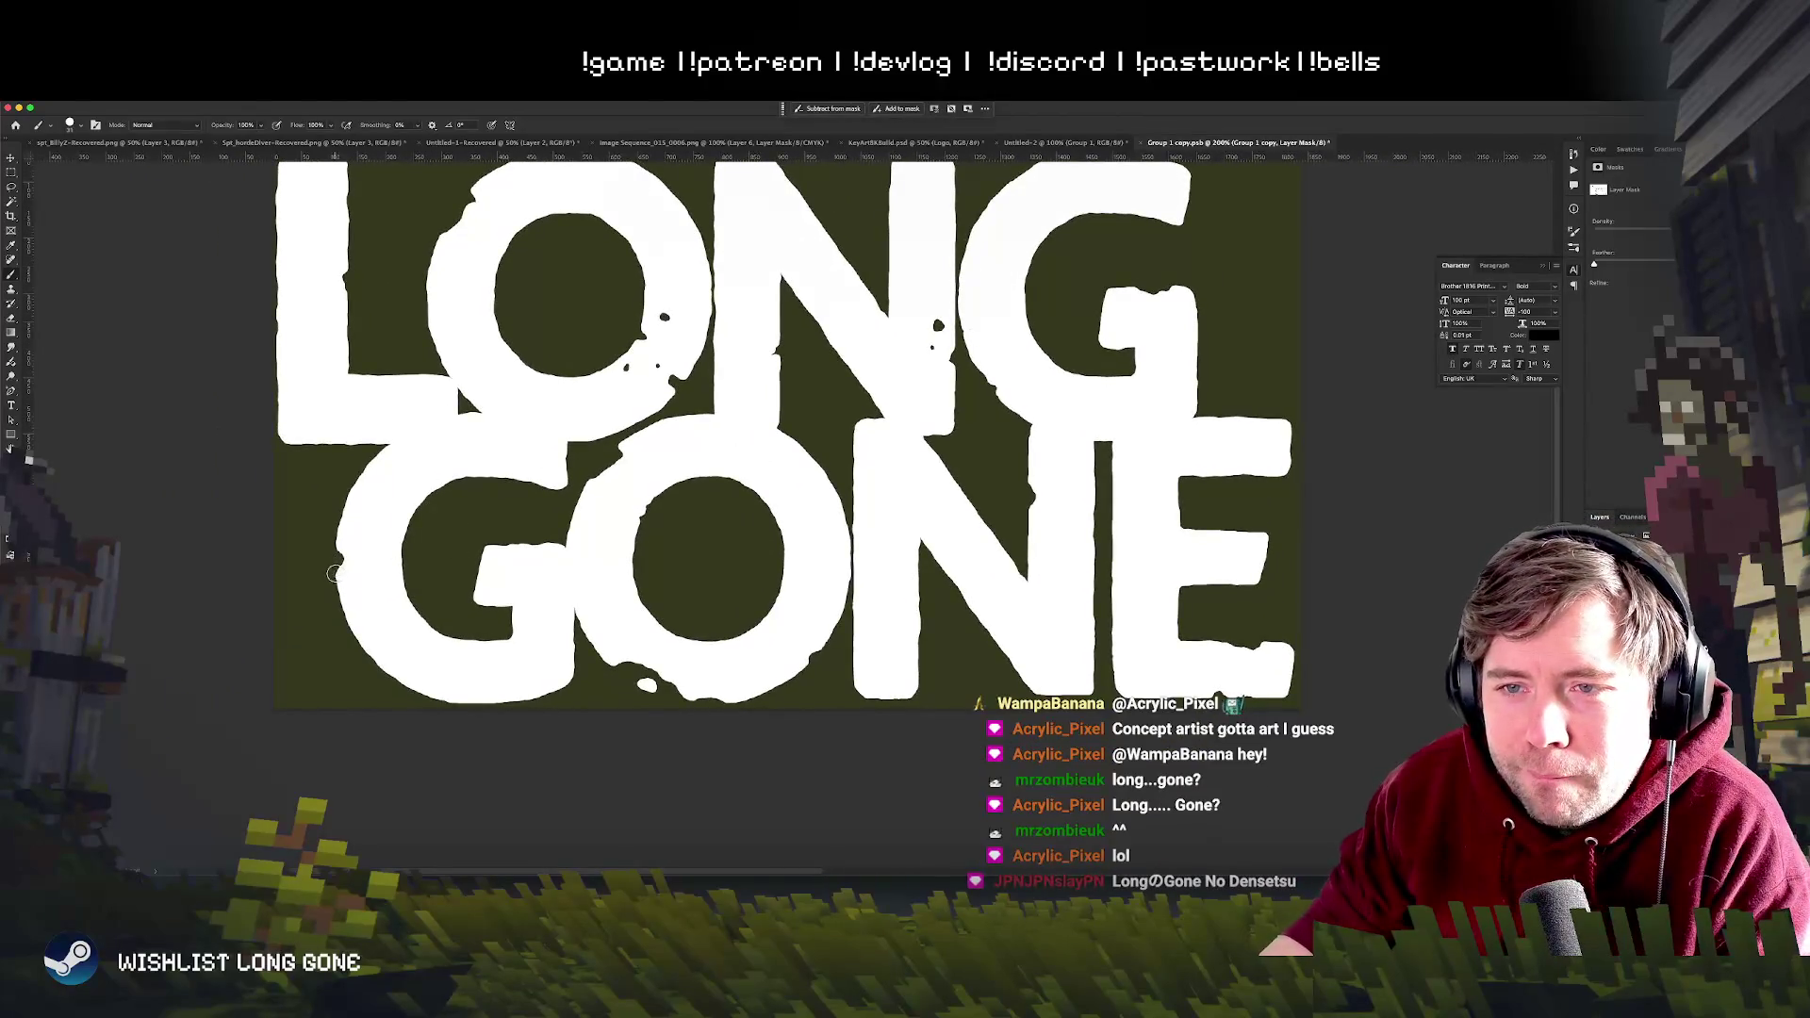
scroll(1065, 399, up, 3)
scroll(1065, 400, right, 3)
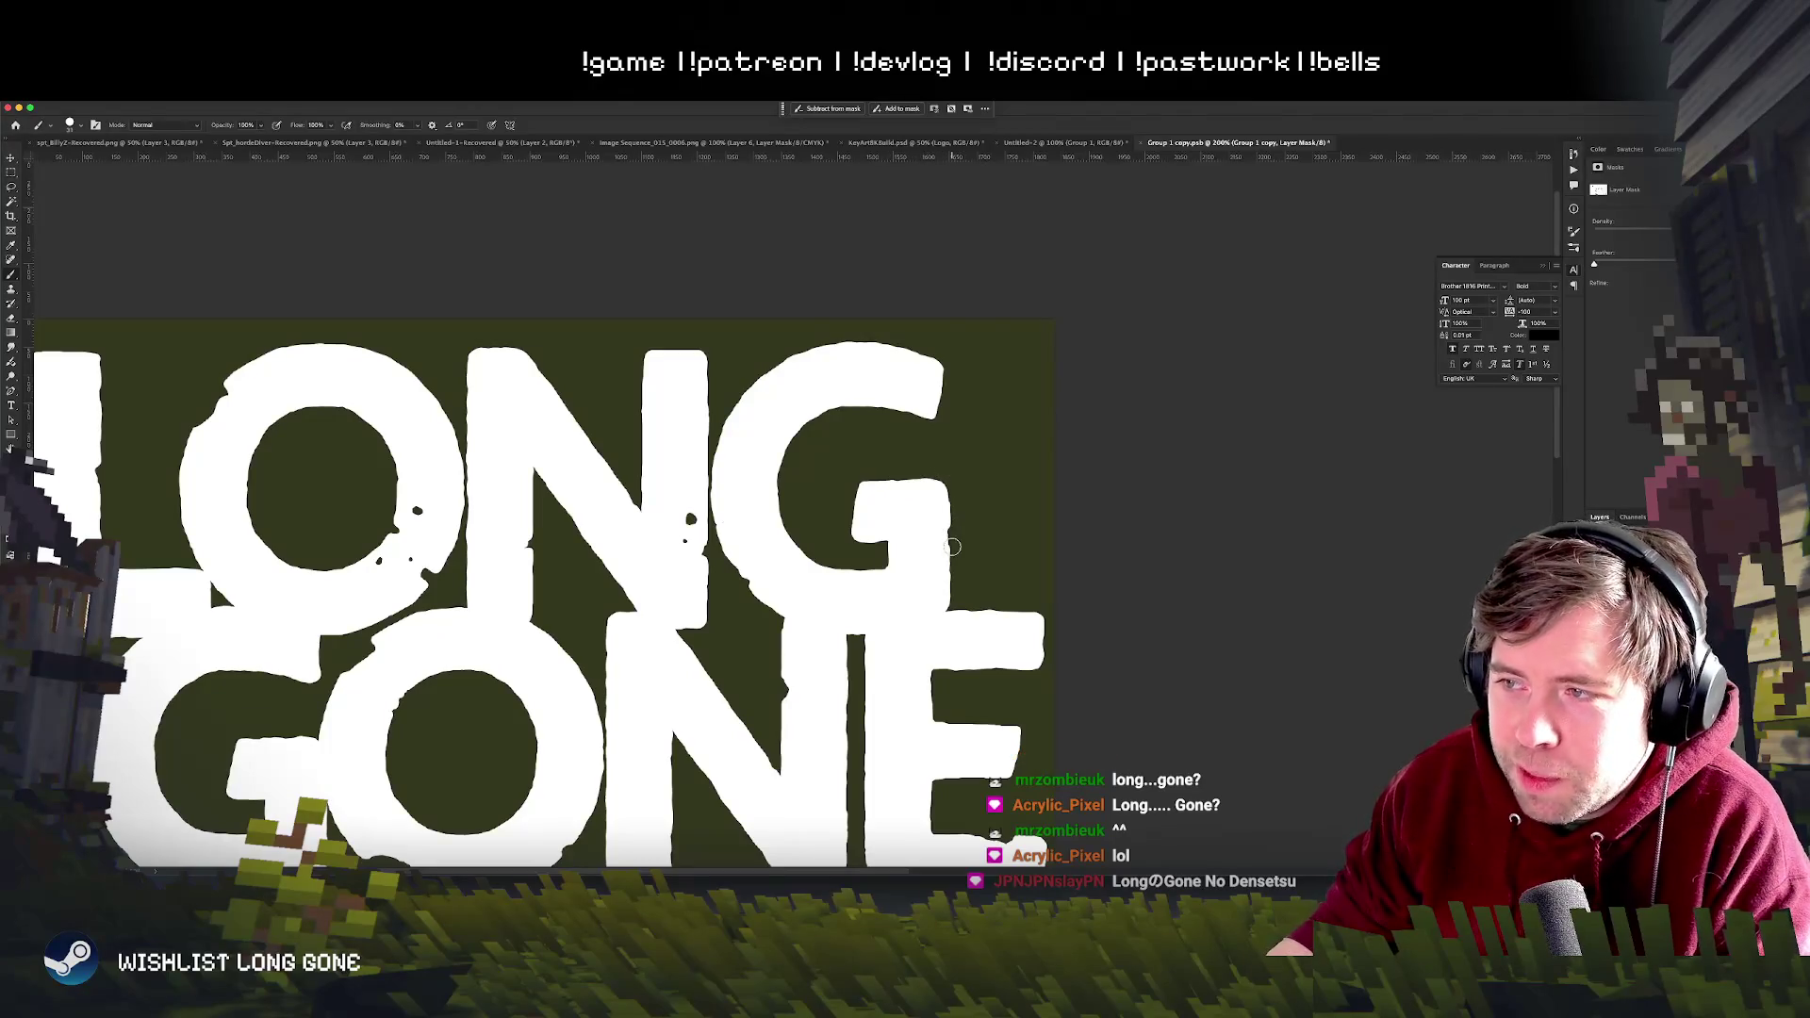
drag(954, 509, 944, 580)
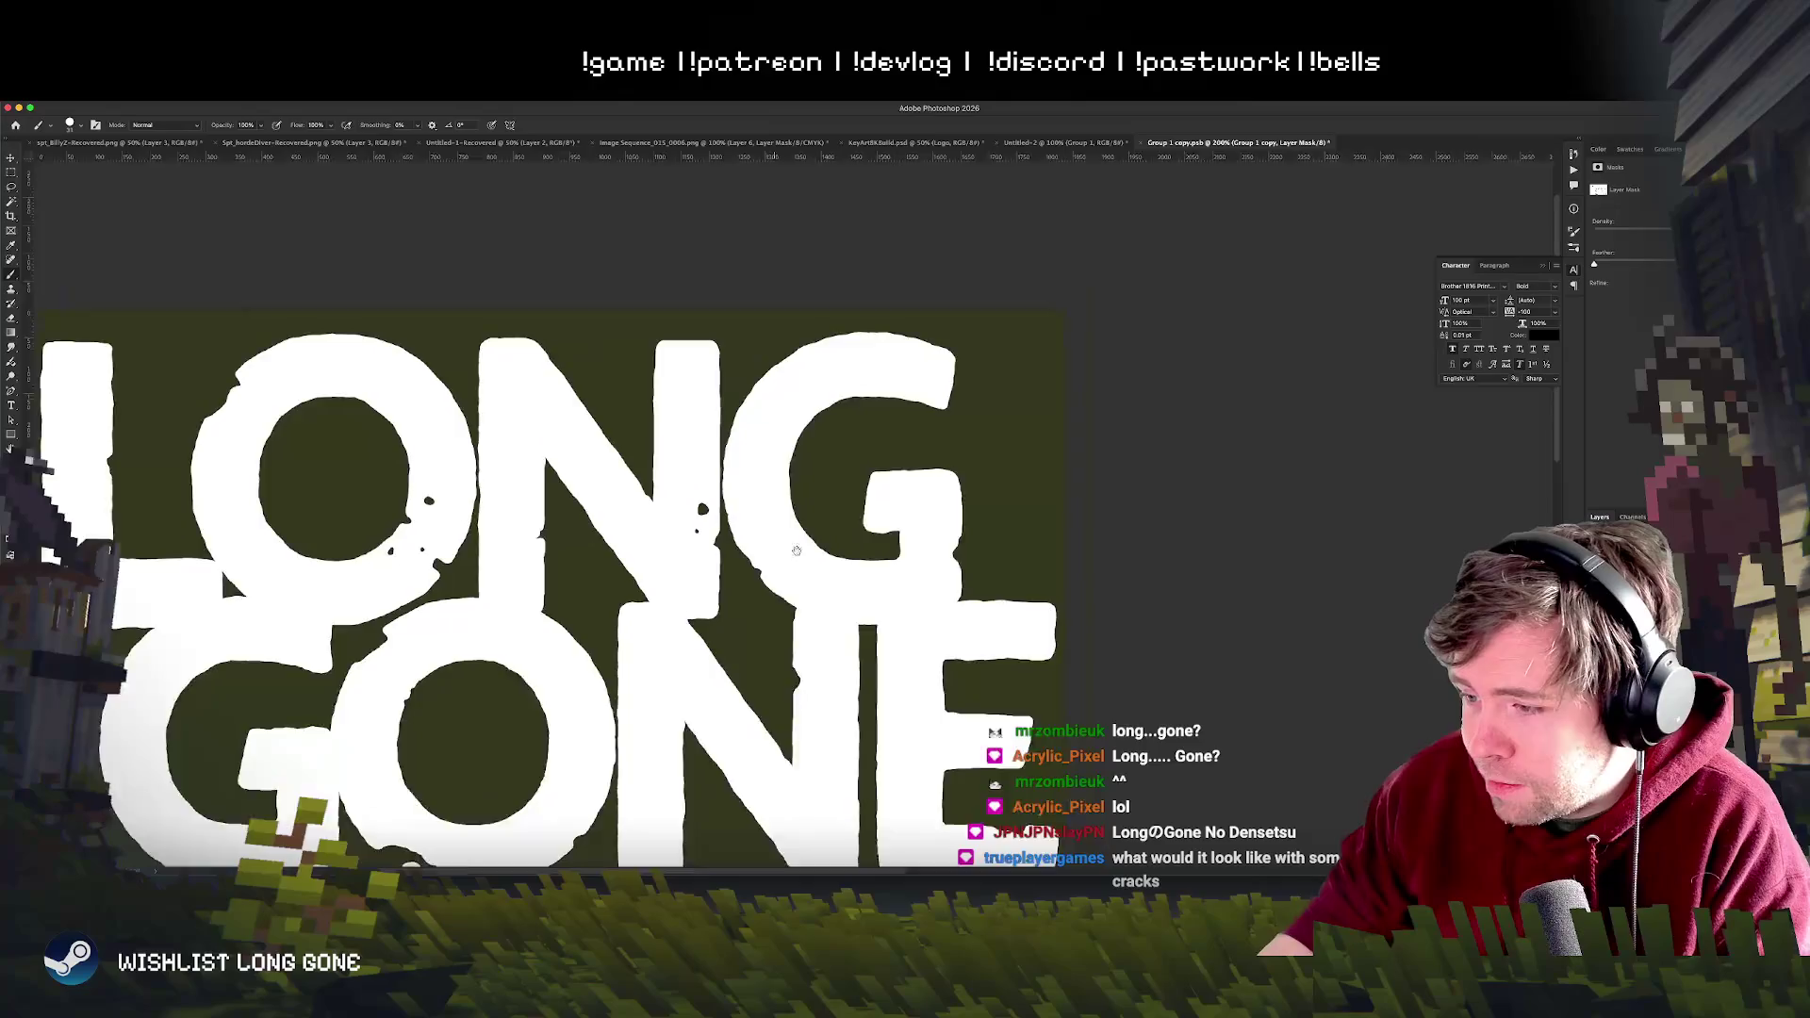
scroll(937, 581, down, 3)
scroll(937, 582, left, 3)
key(ctrl+minus)
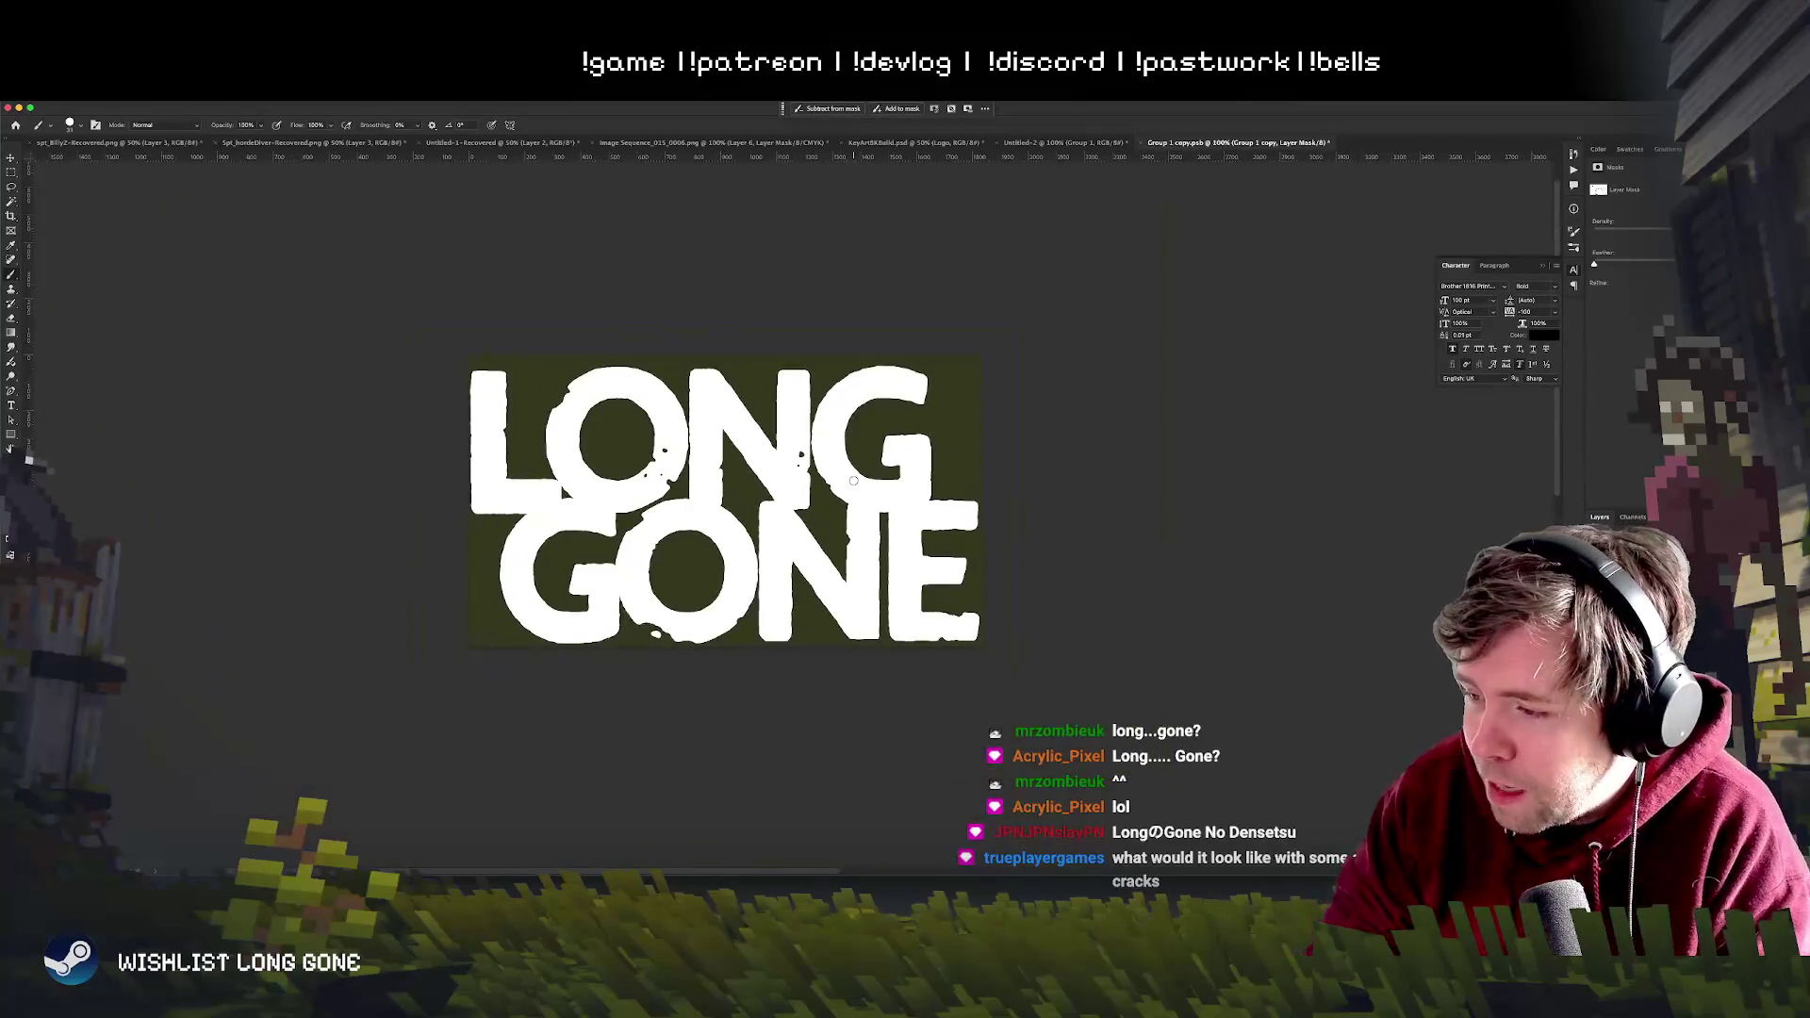
key(ctrl+plus)
key(ctrl+plus)
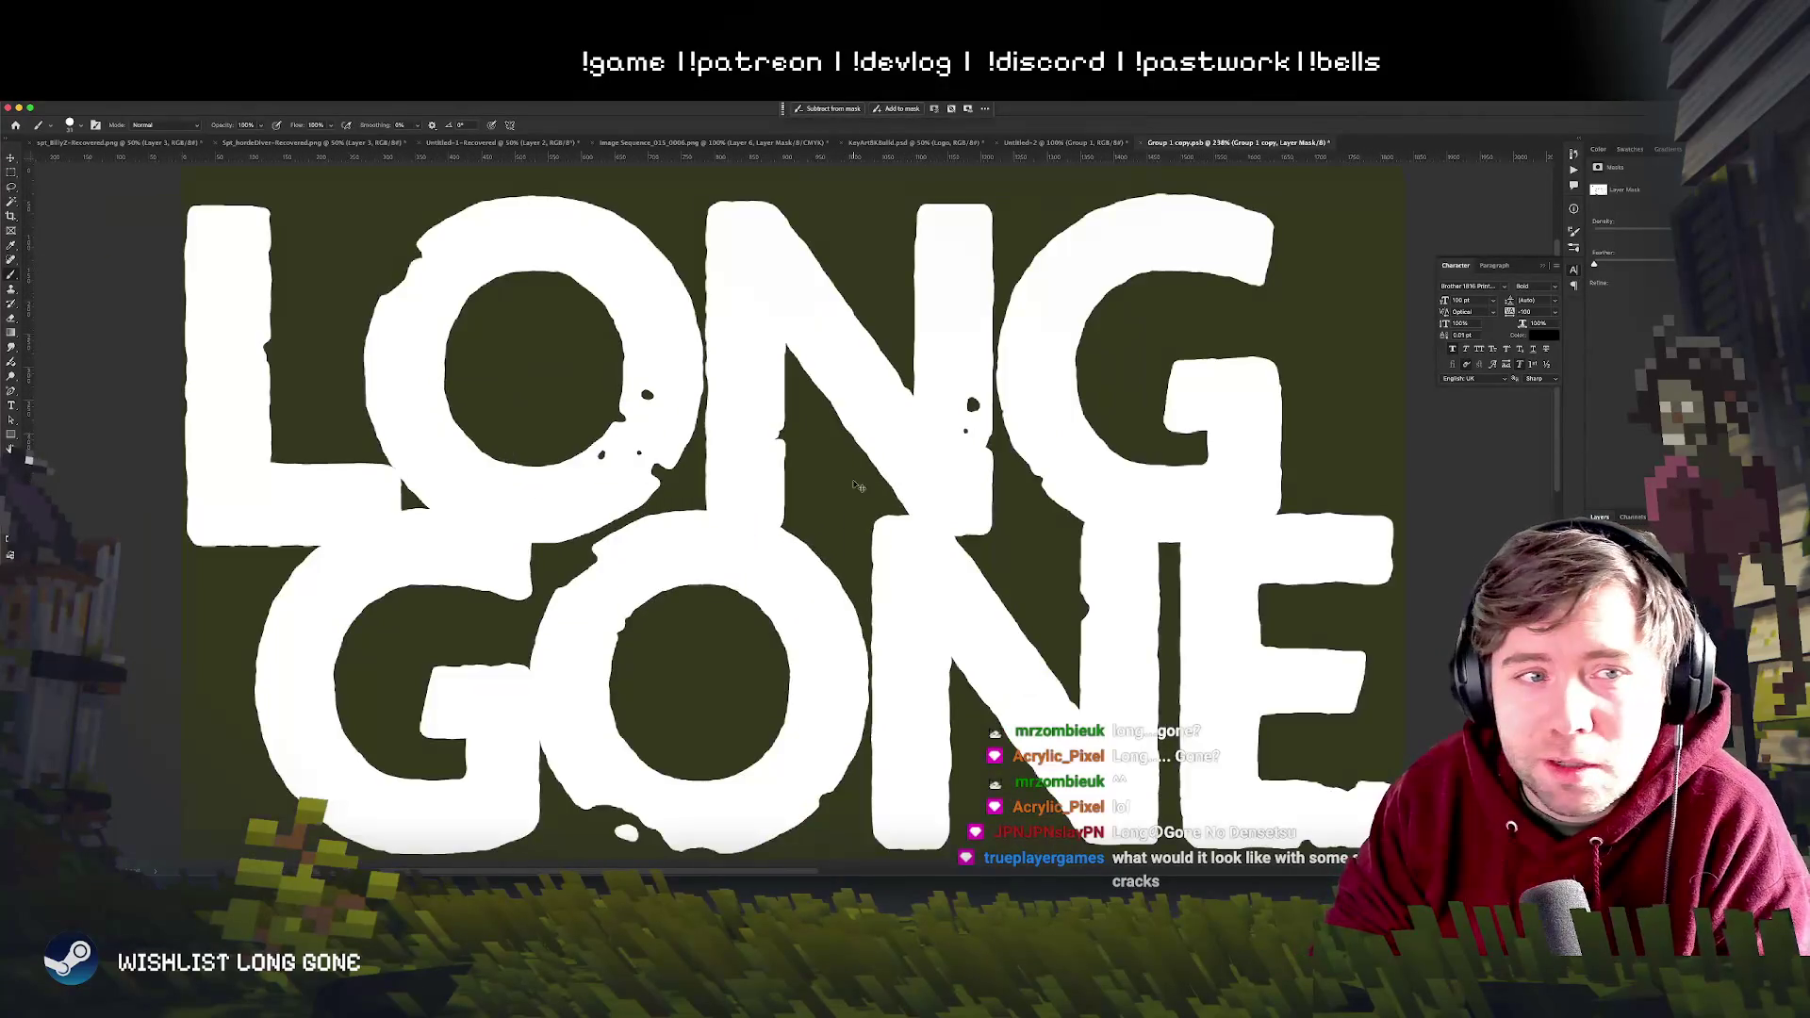
key(ctrl+minus)
key(ctrl+plus)
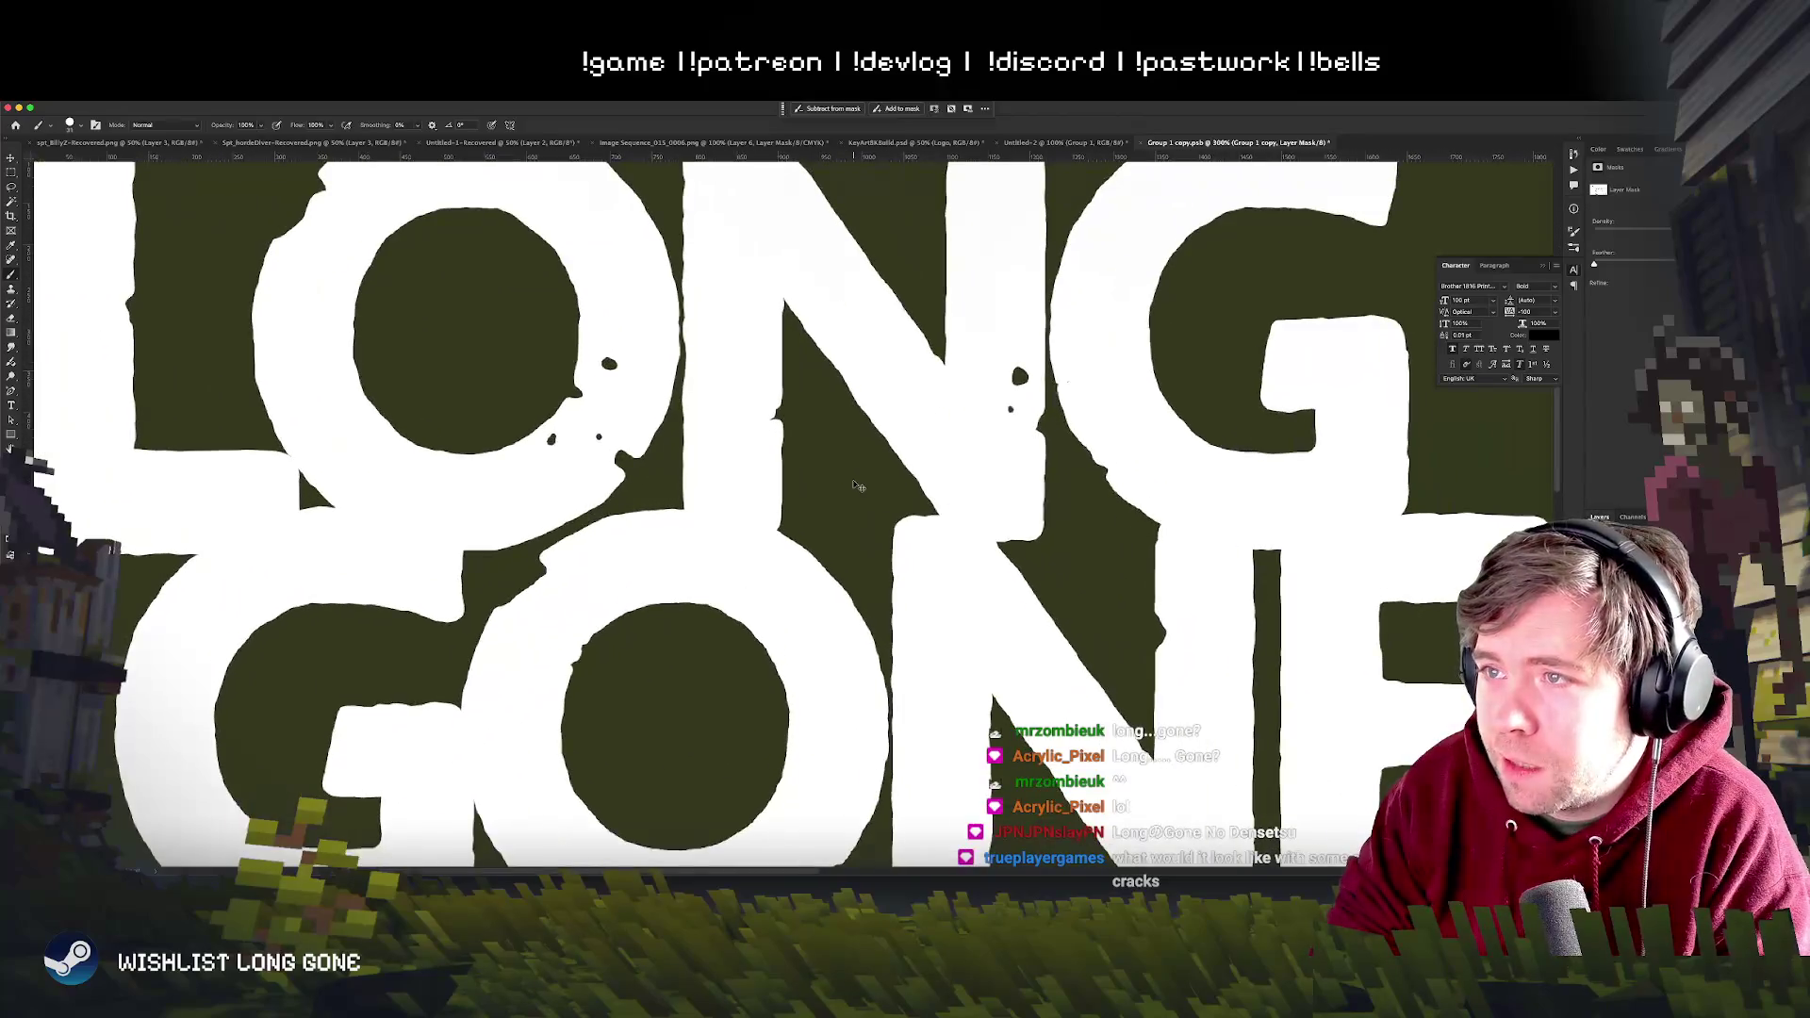
key(ctrl+minus)
key(ctrl+minus)
key(ctrl+plus)
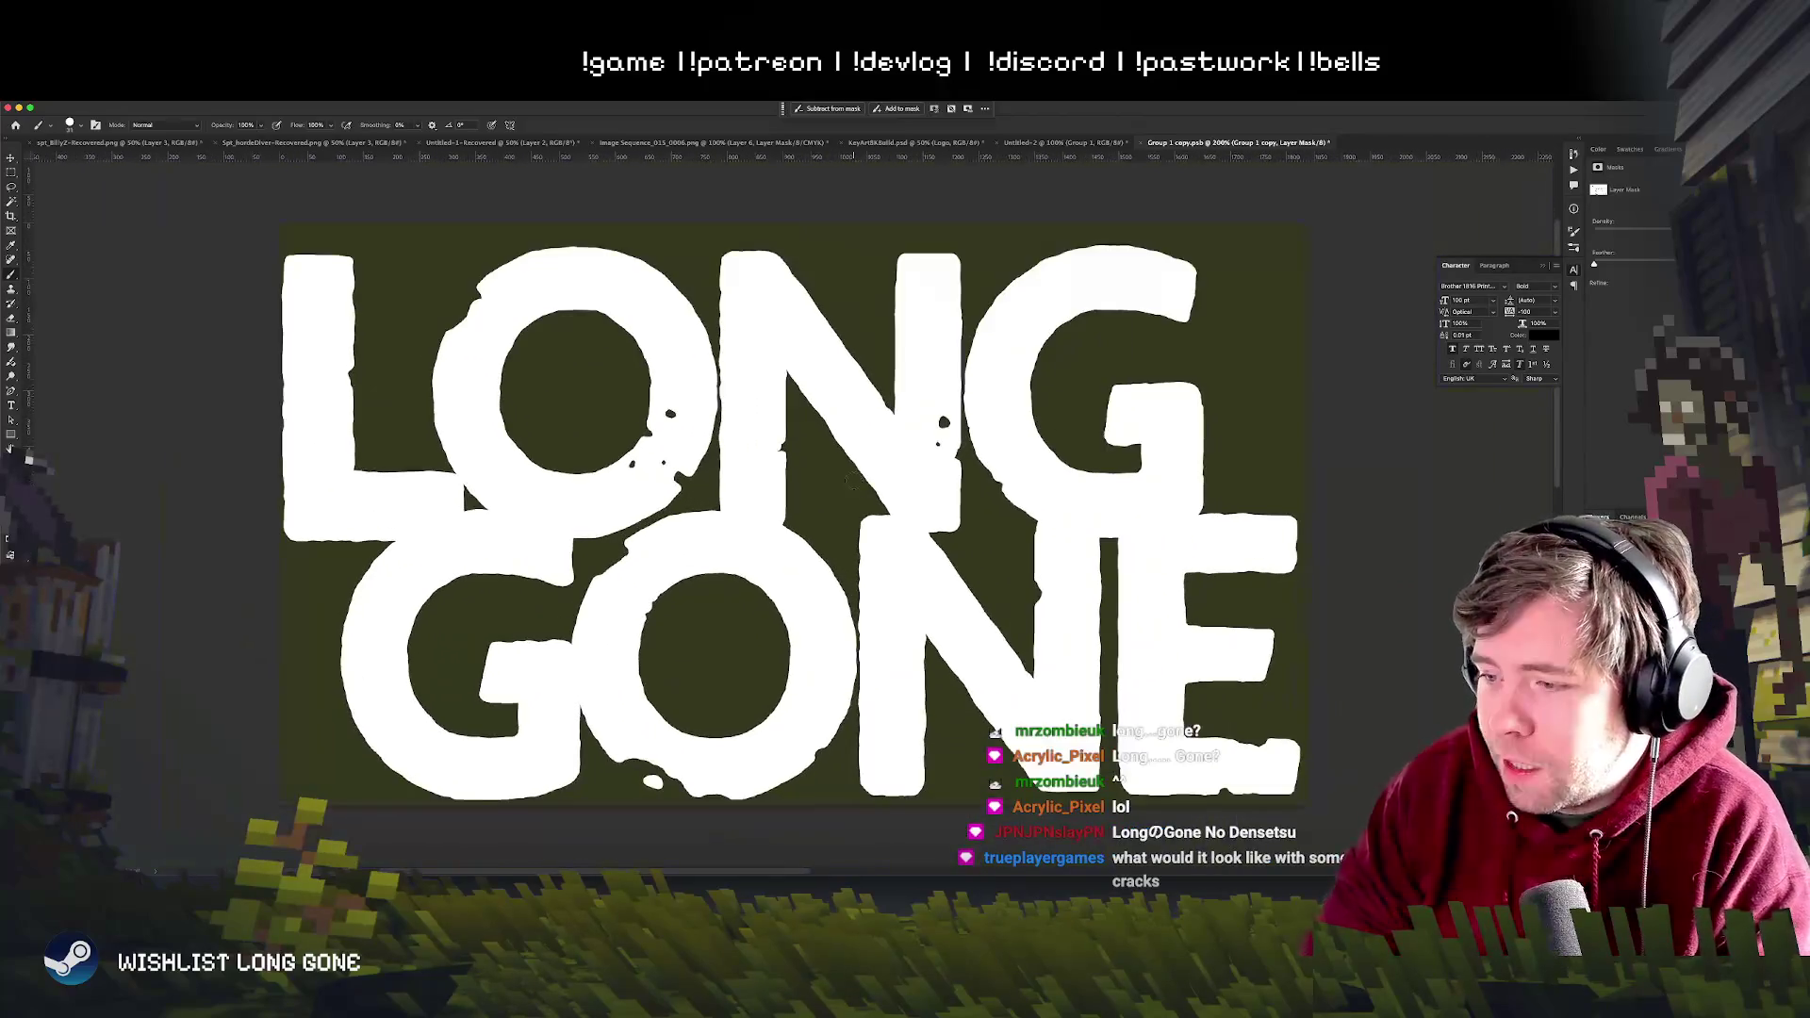
drag(766, 455, 621, 442)
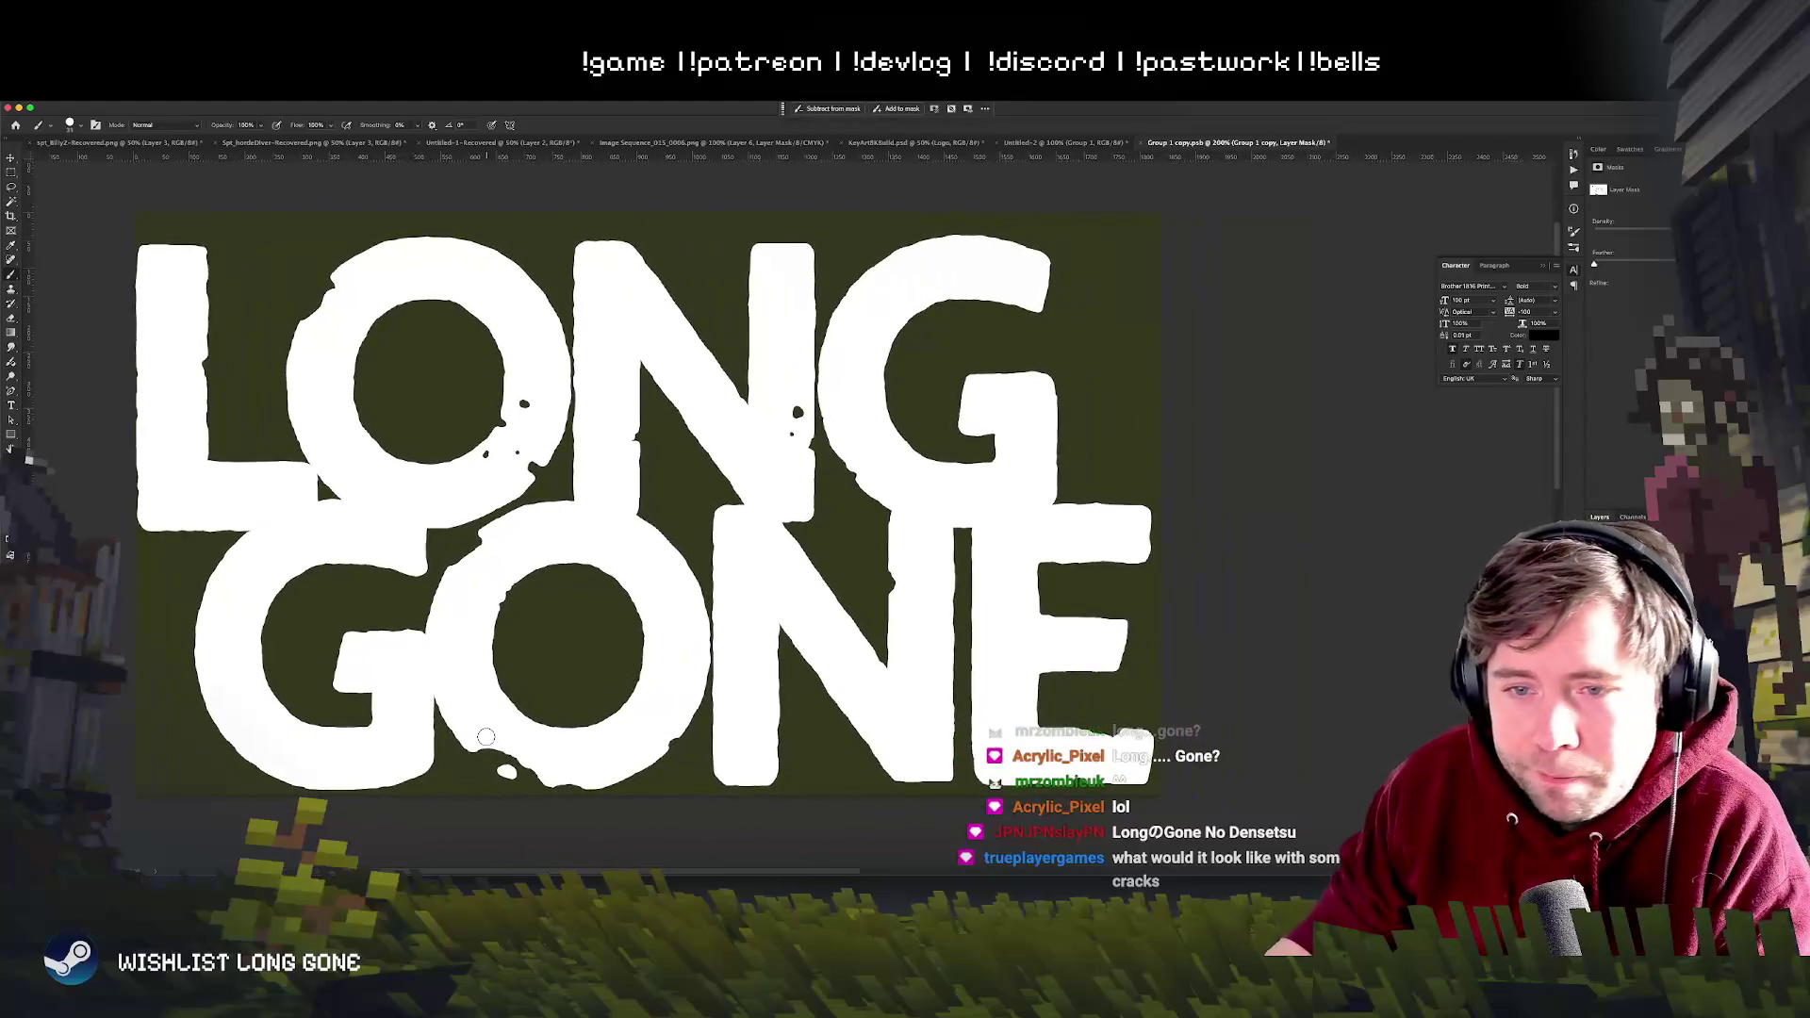
drag(523, 647, 741, 615)
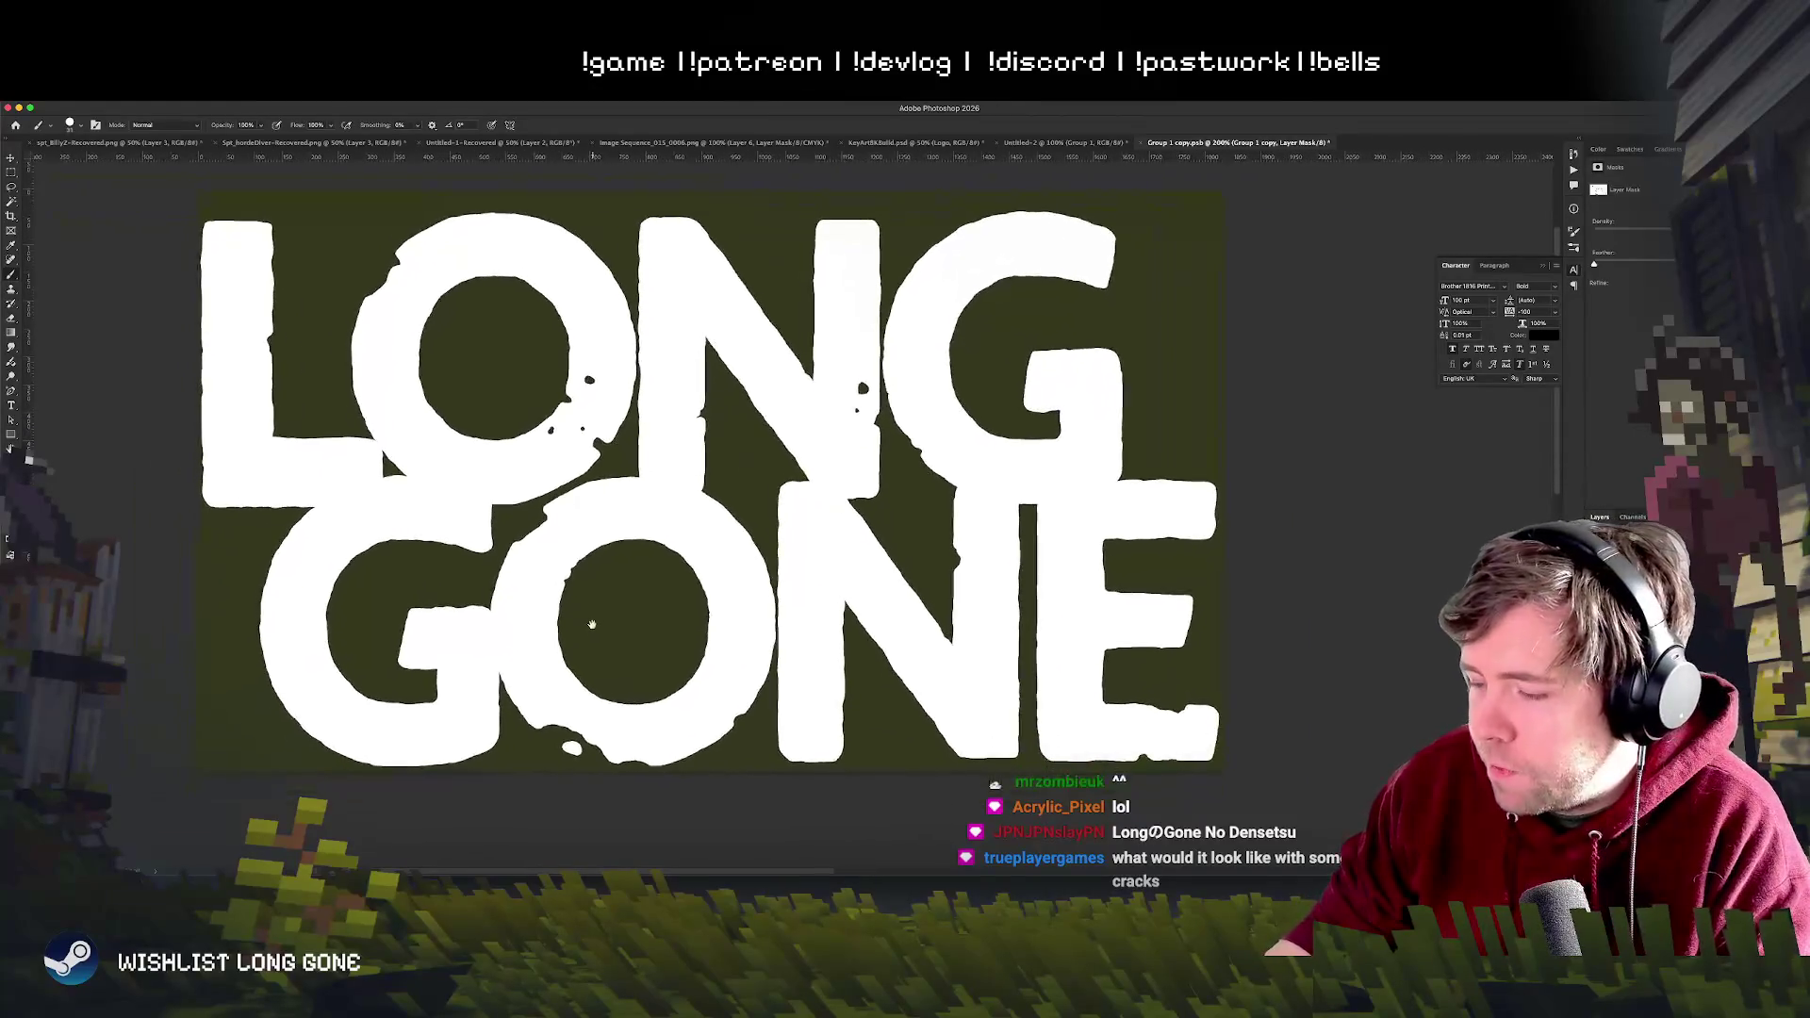
drag(743, 616, 828, 687)
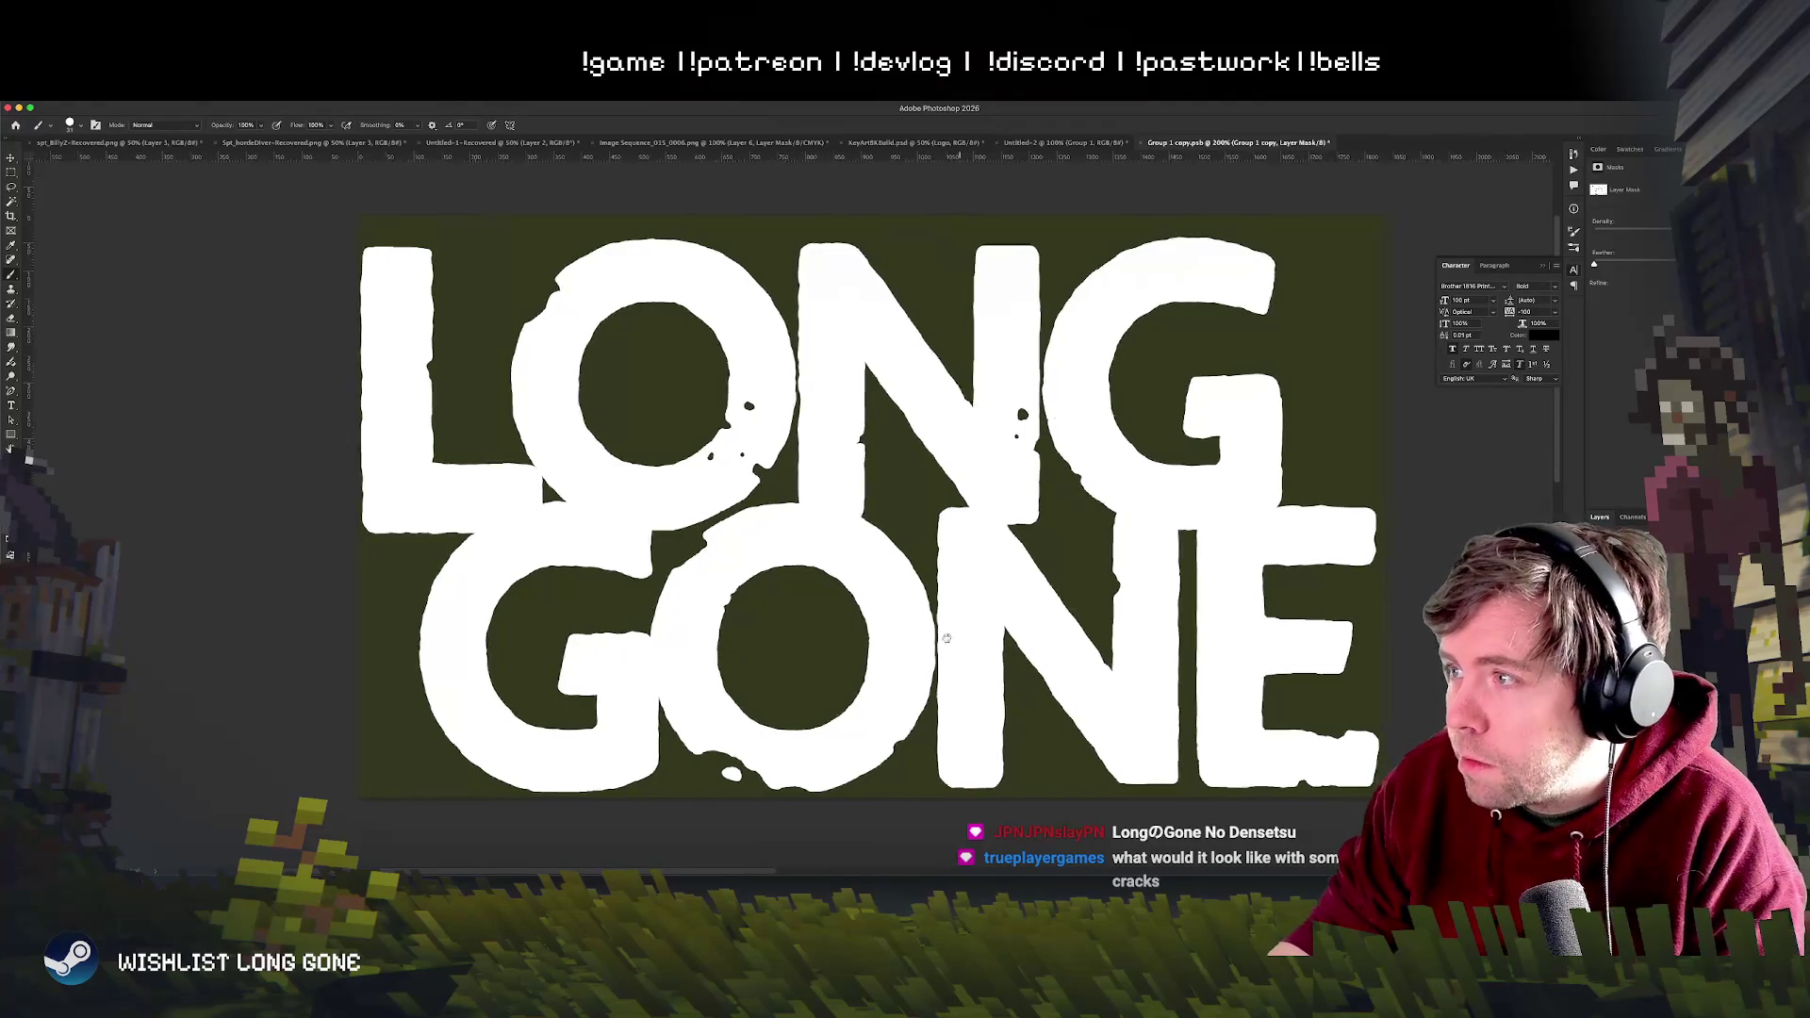
scroll(787, 635, right, 5)
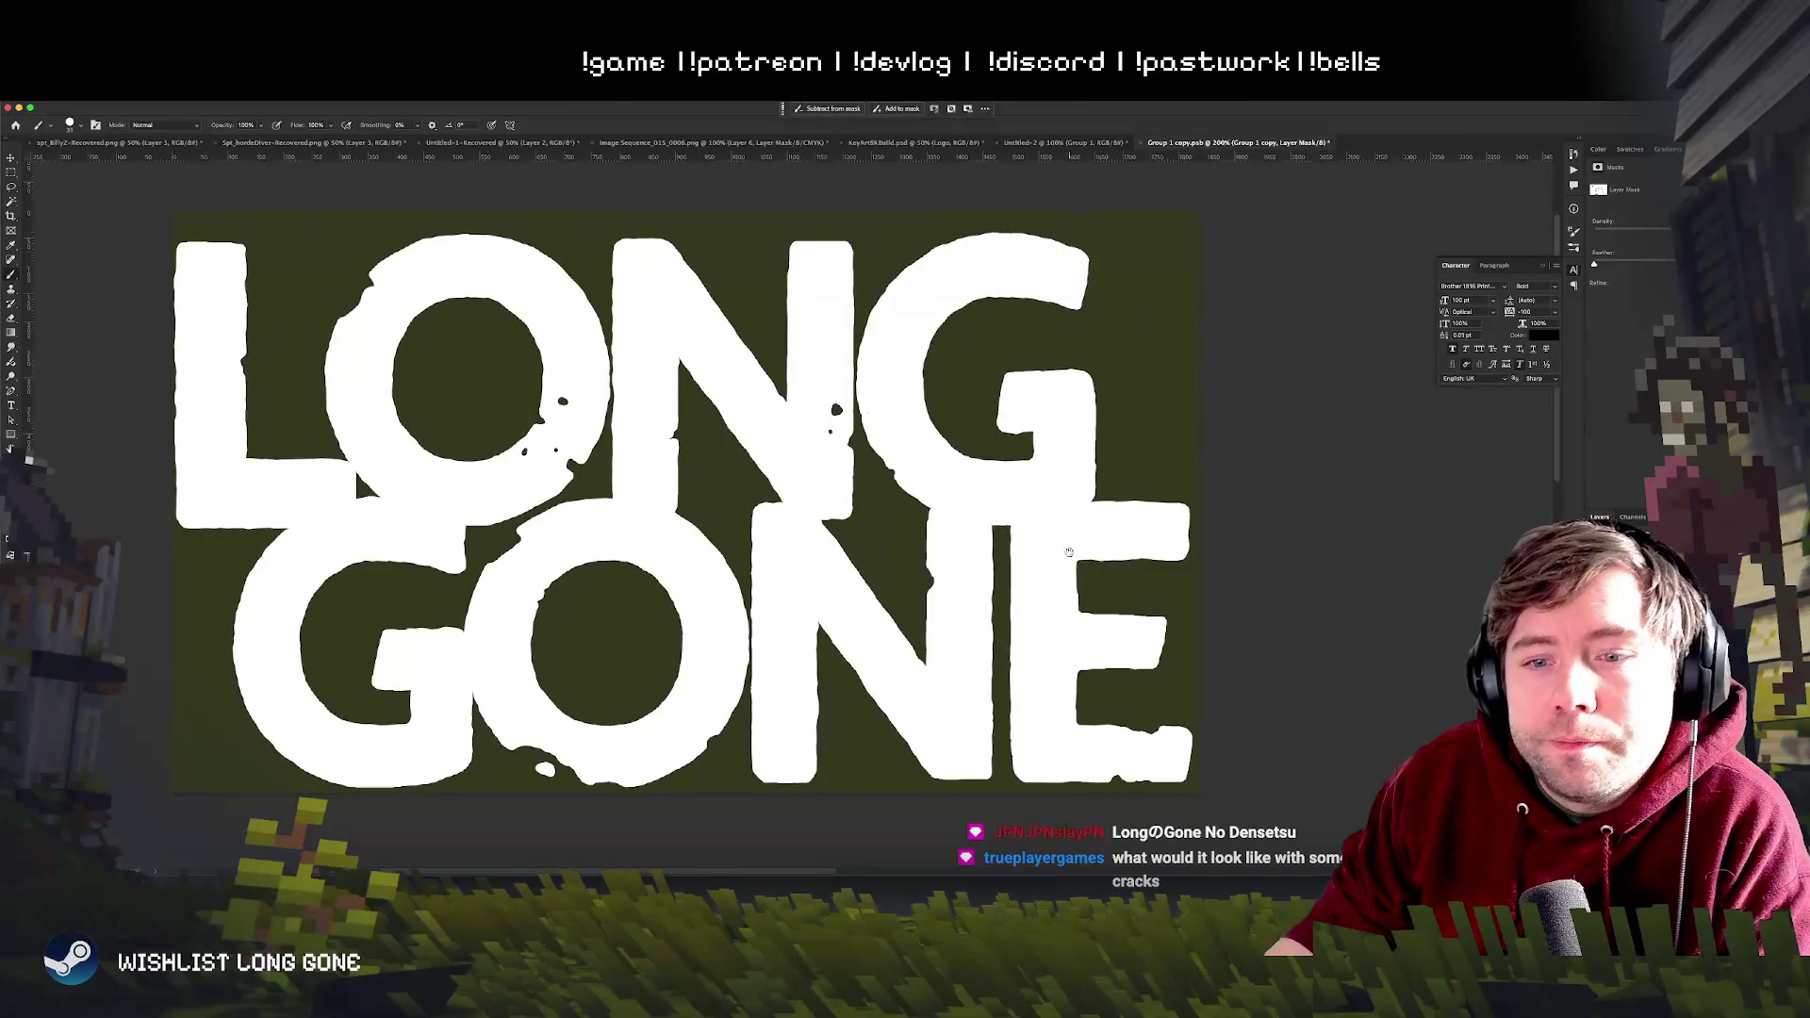
scroll(788, 636, right, 3)
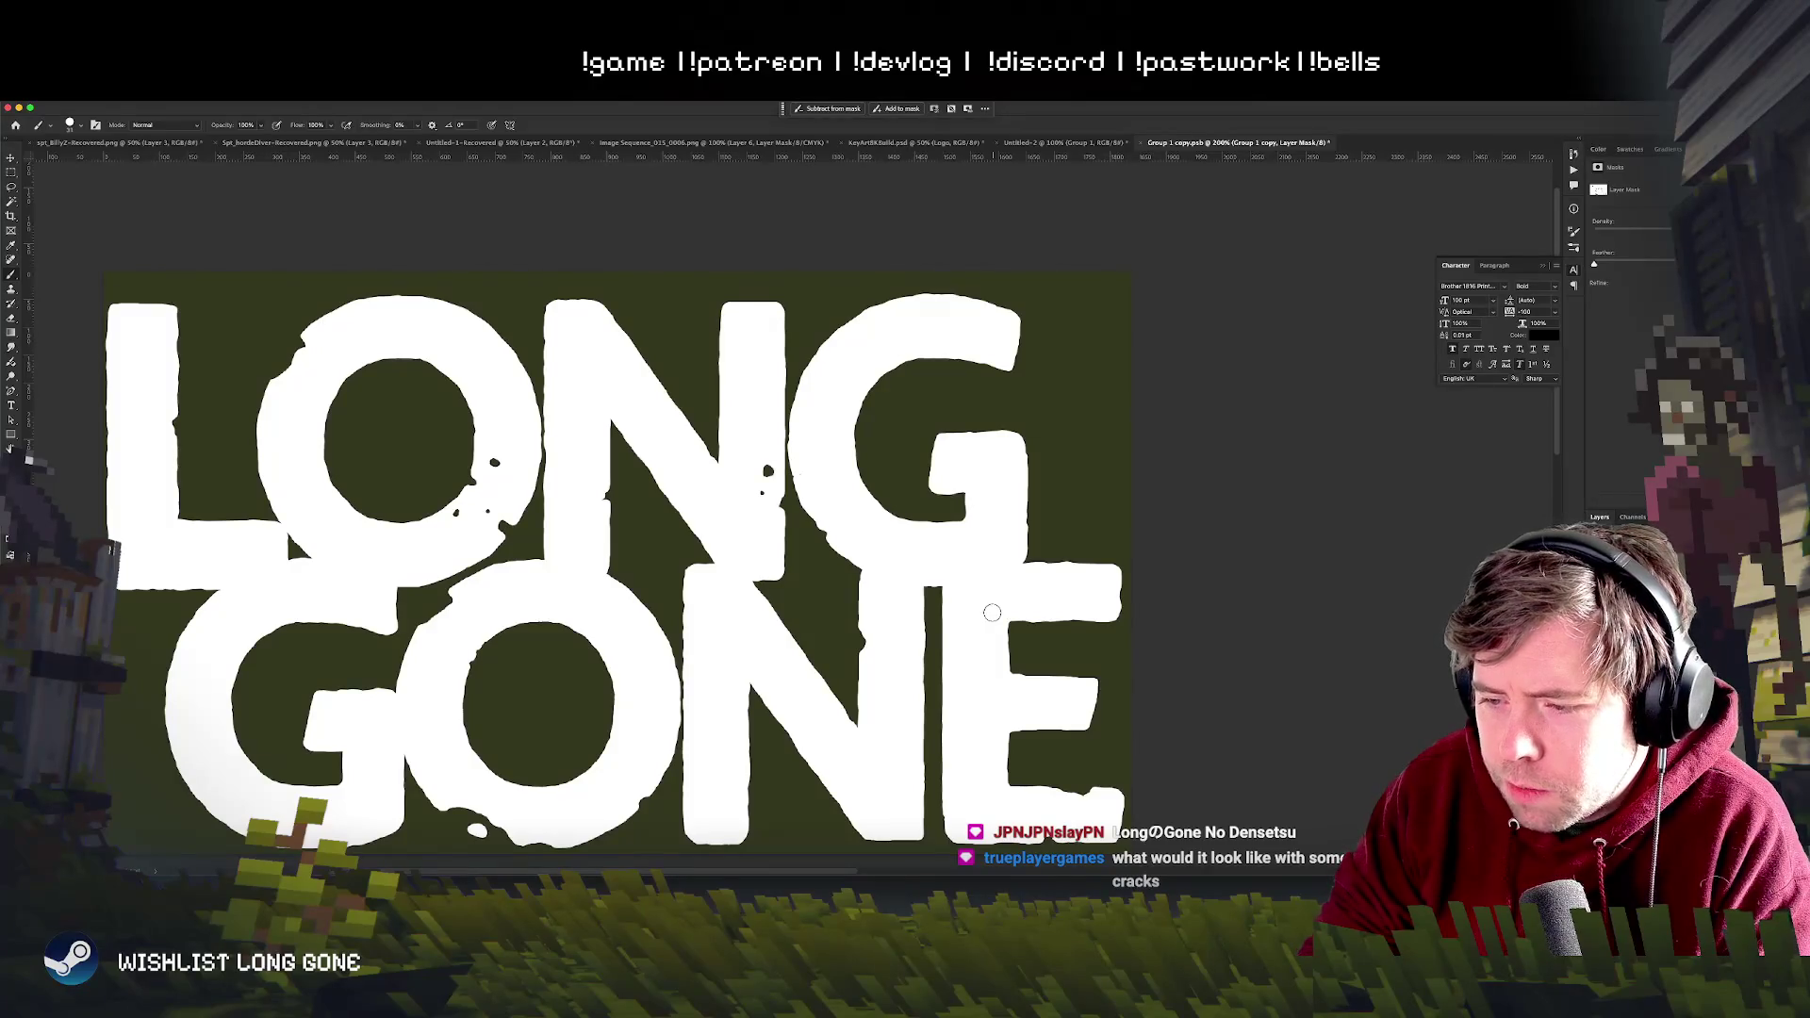
- Check the brush presets and paint a thin dark crack across the G of GONE
right_click(884, 526)
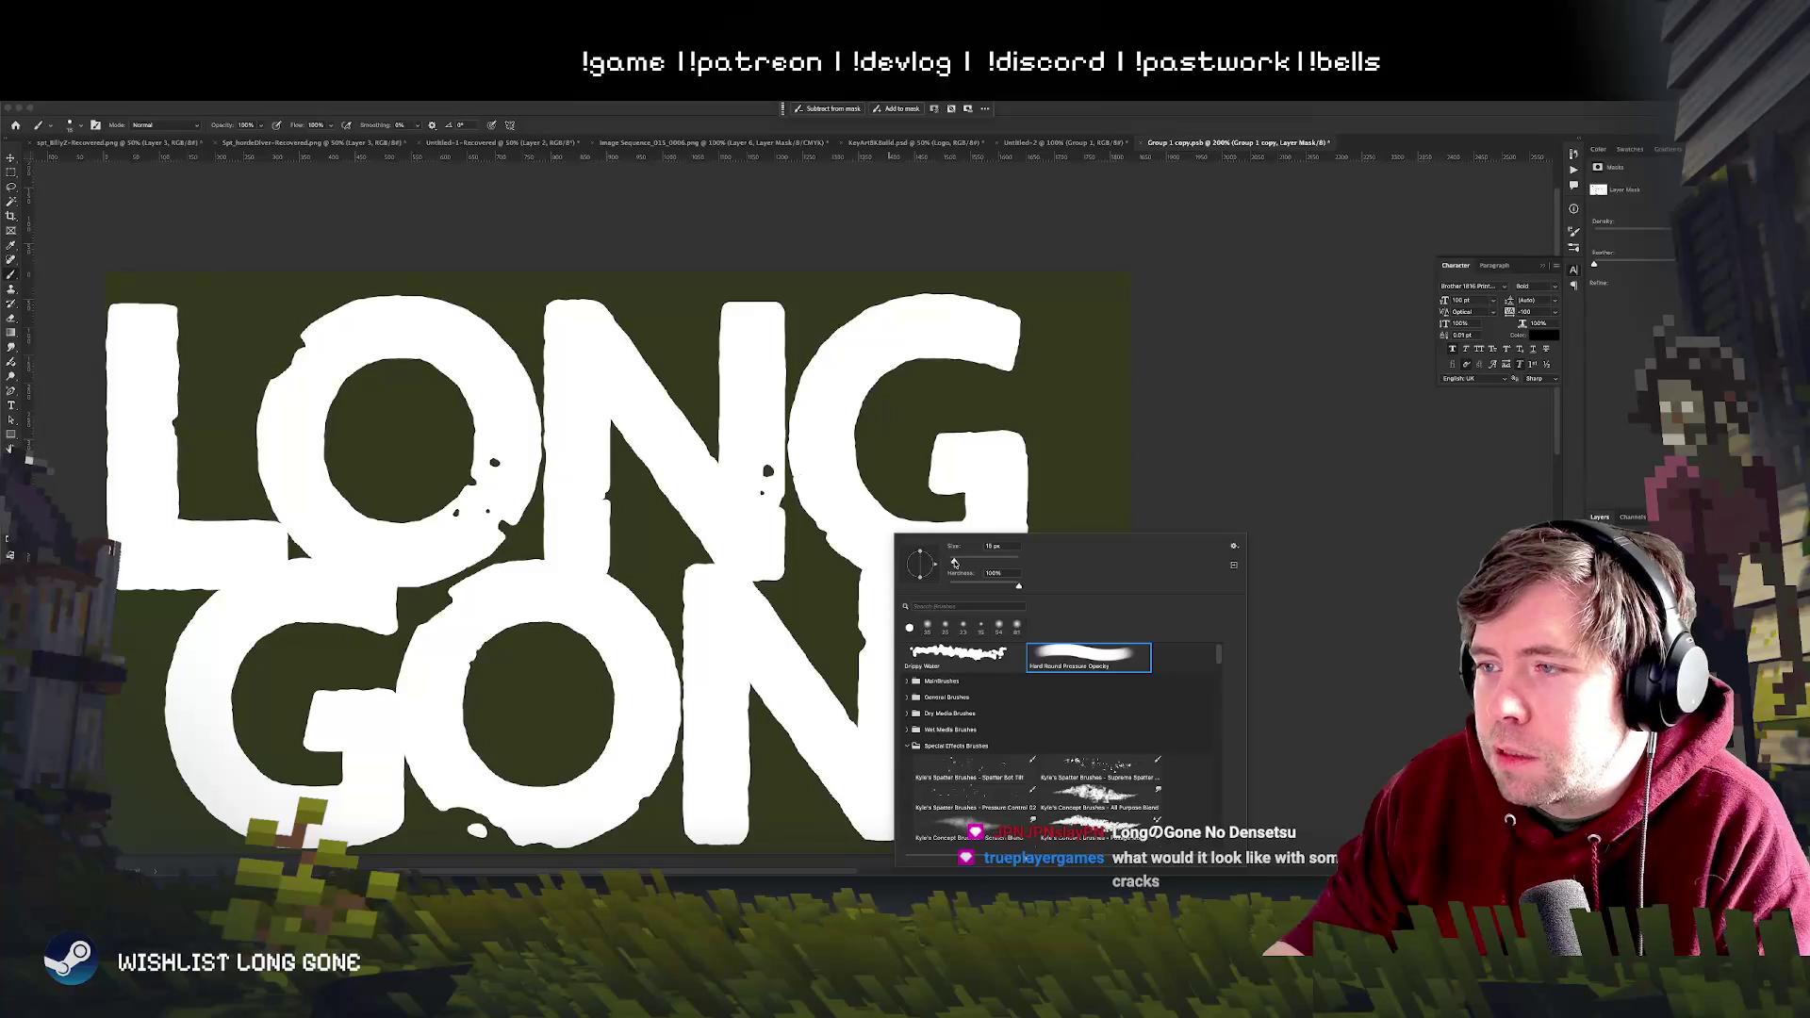
key(Escape)
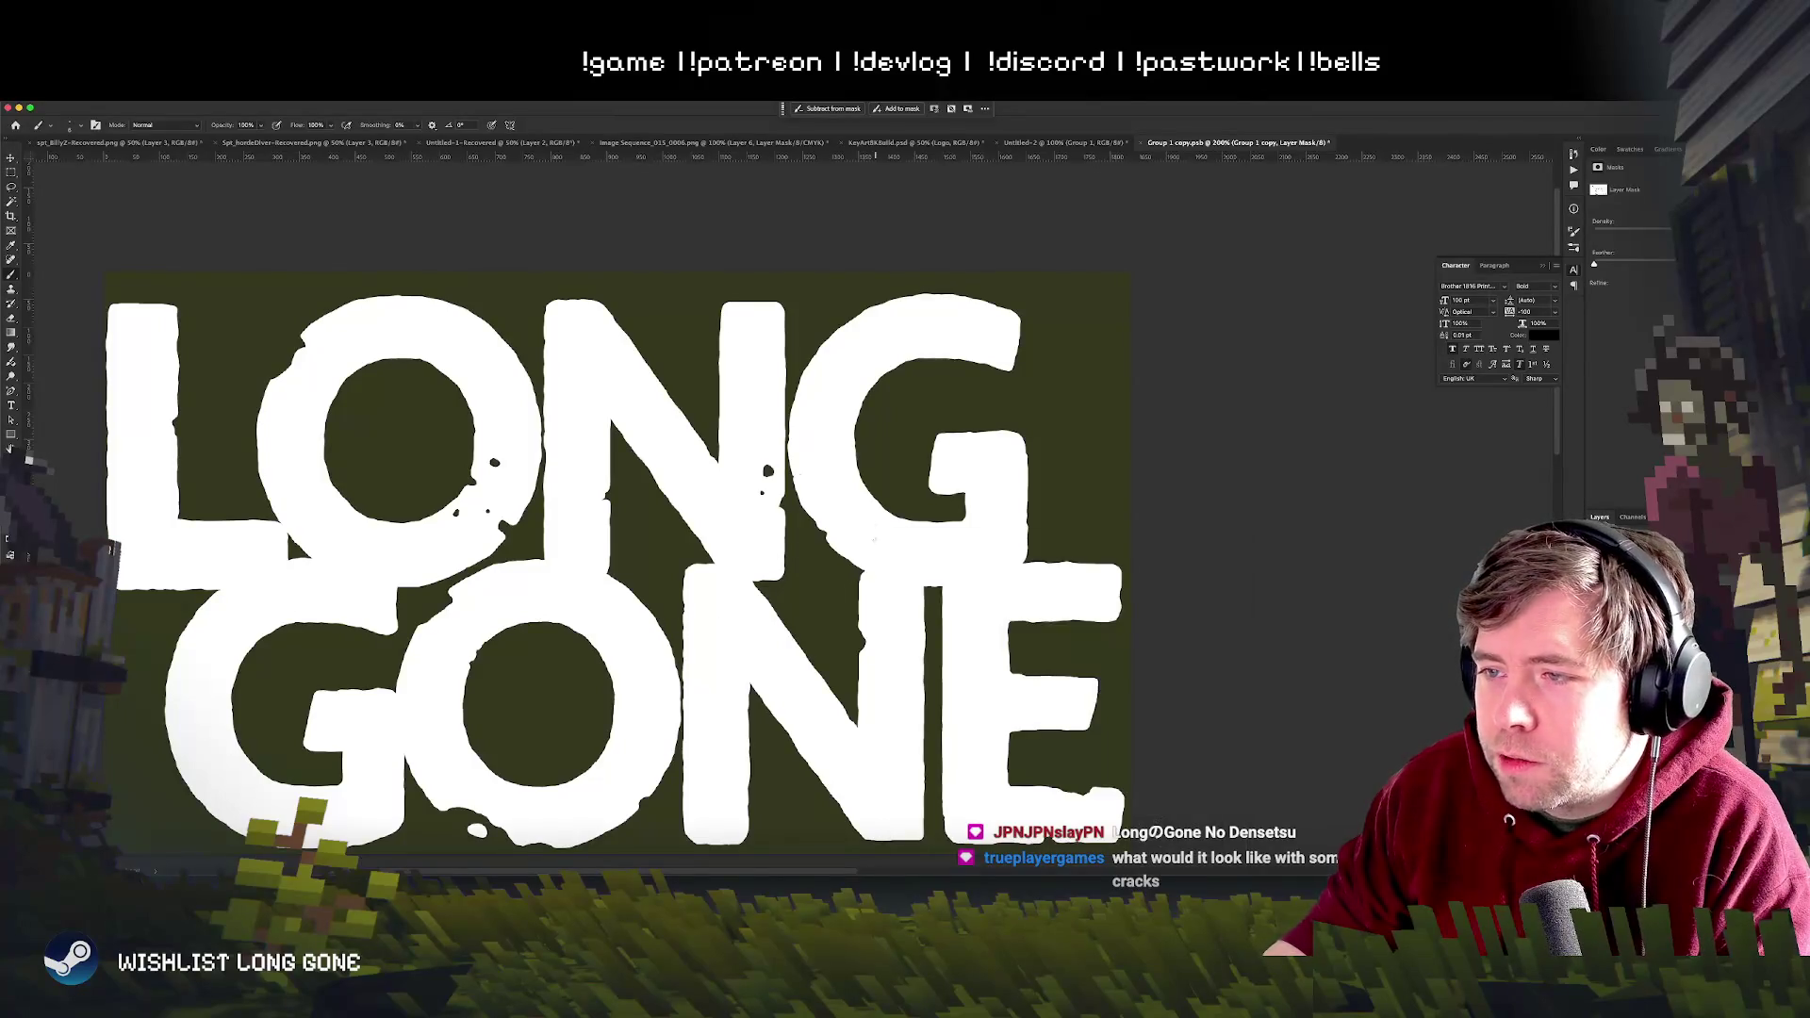
right_click(909, 535)
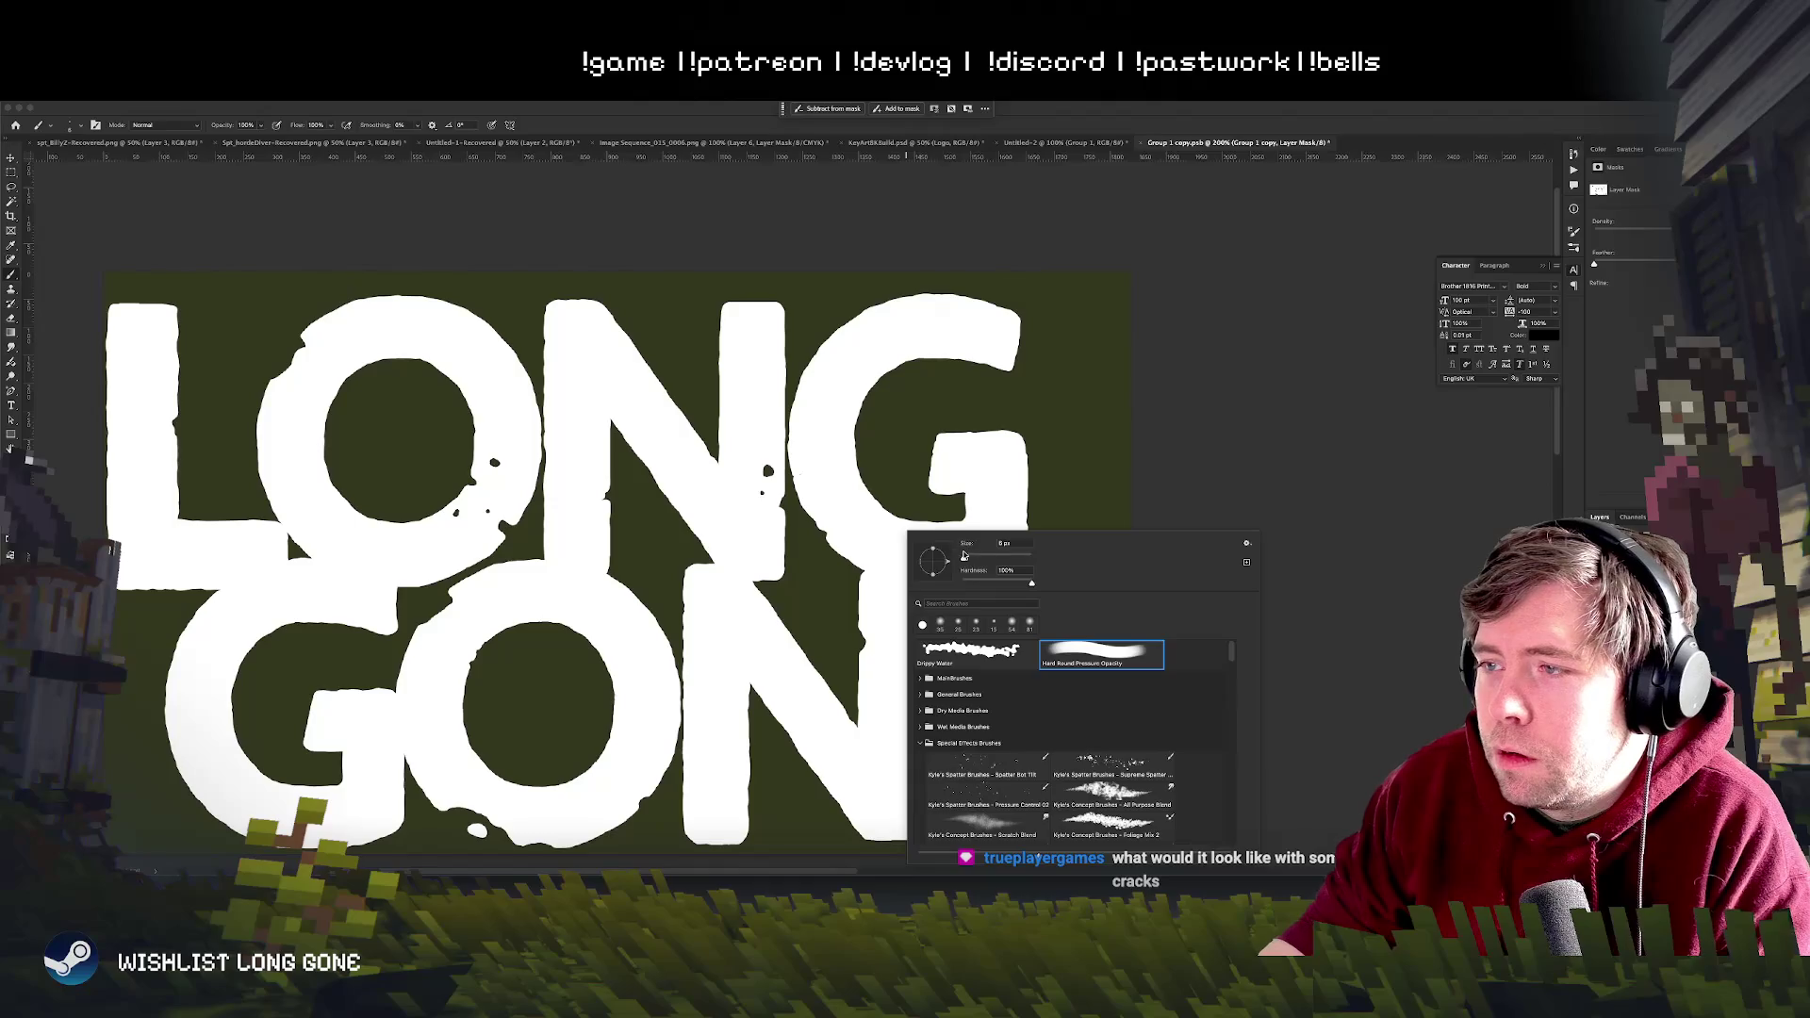
key(Escape)
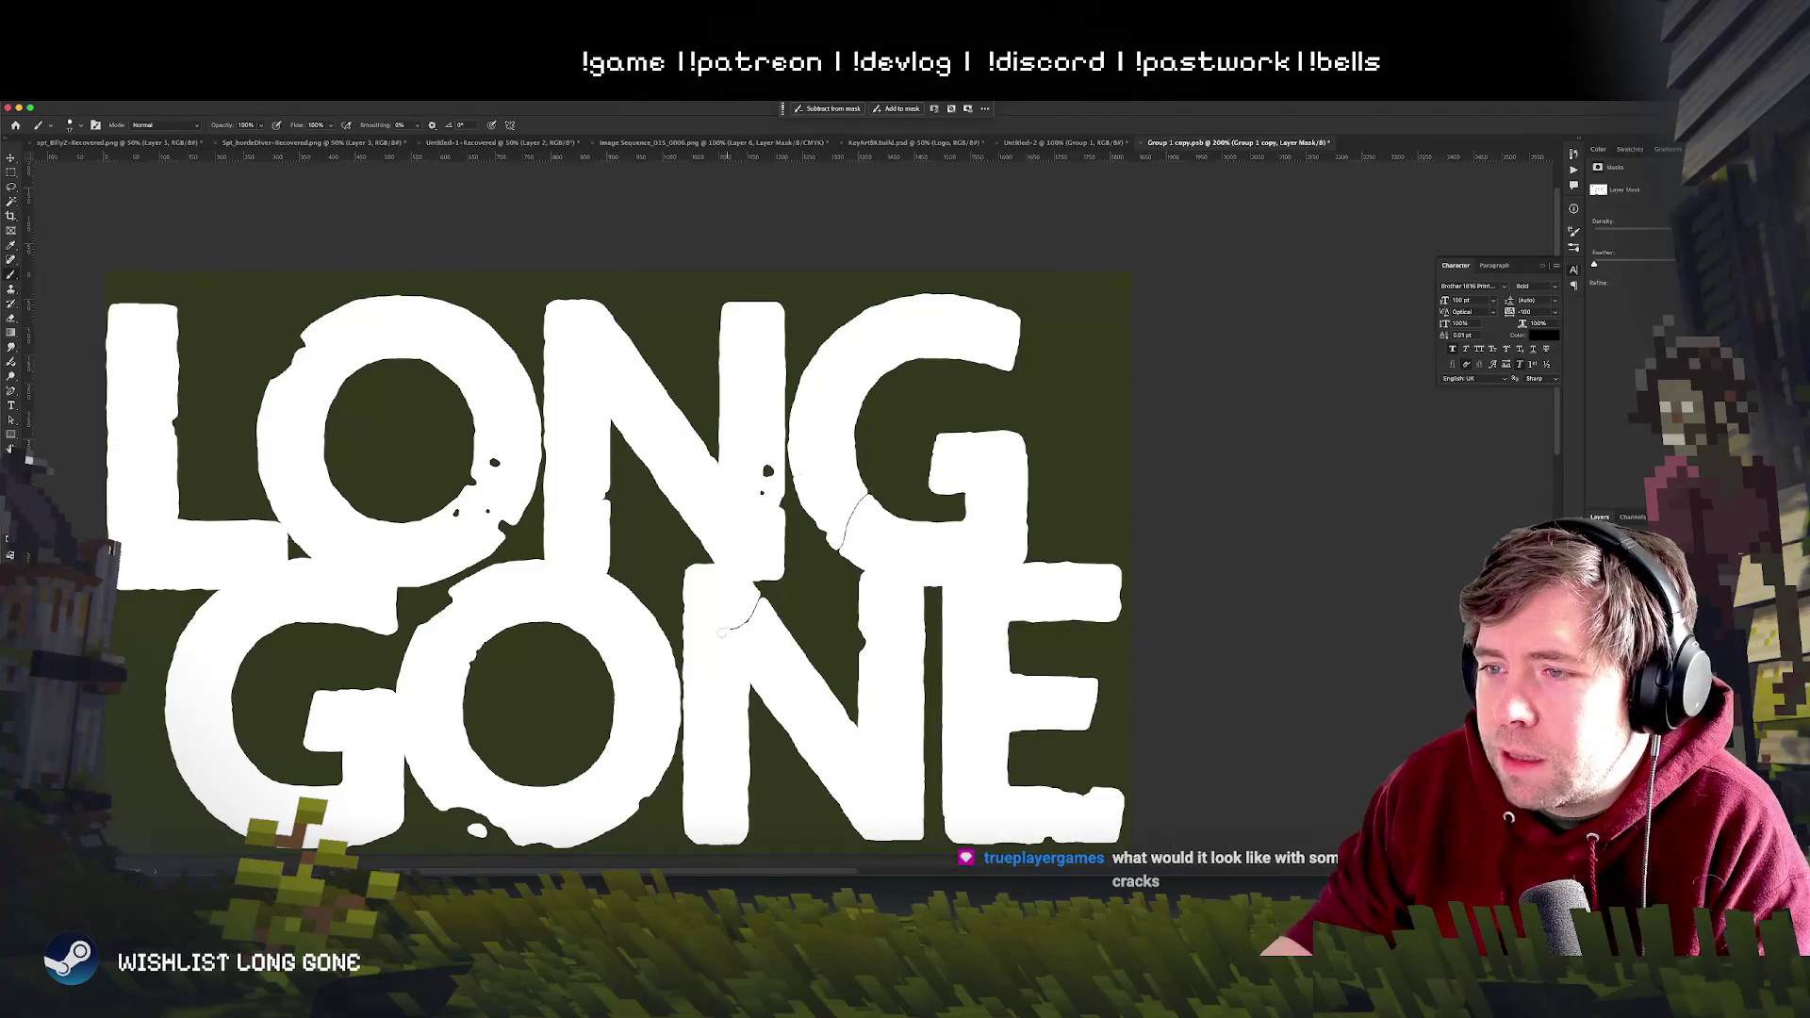
drag(495, 765, 436, 795)
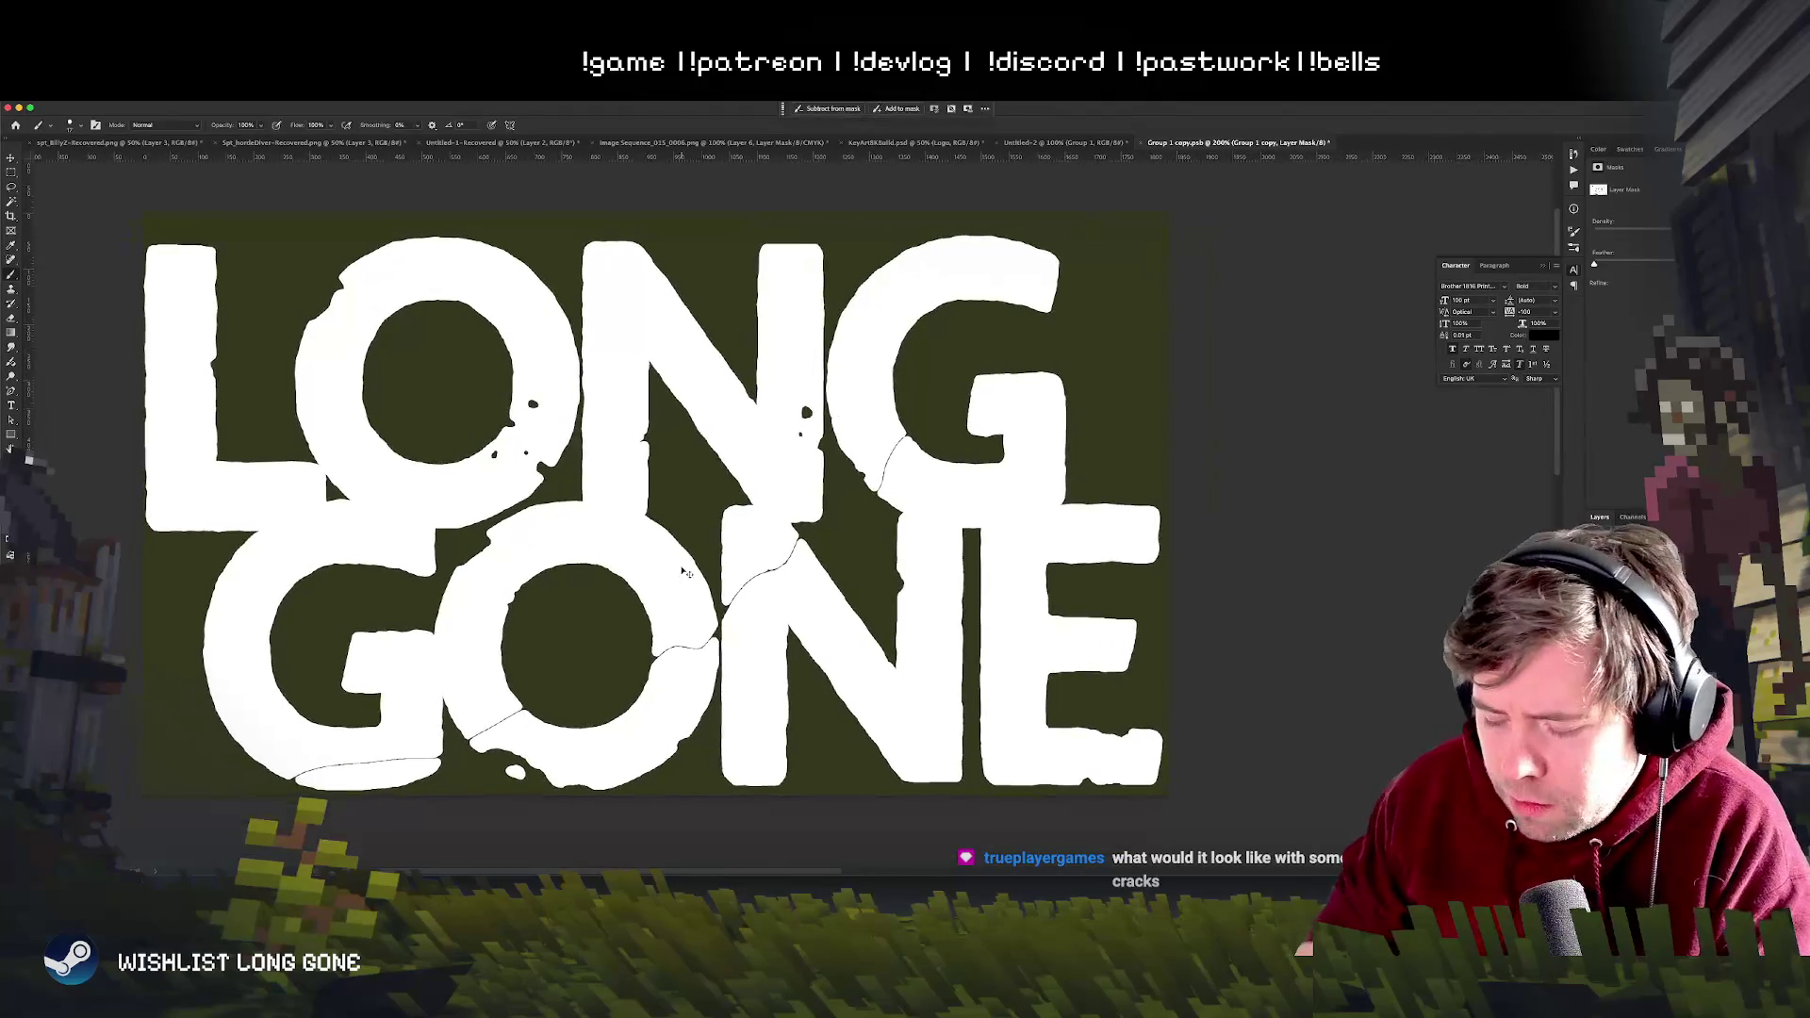
scroll(684, 570, up, 2)
scroll(684, 570, up, 1)
scroll(684, 570, up, 1)
scroll(683, 570, down, 1)
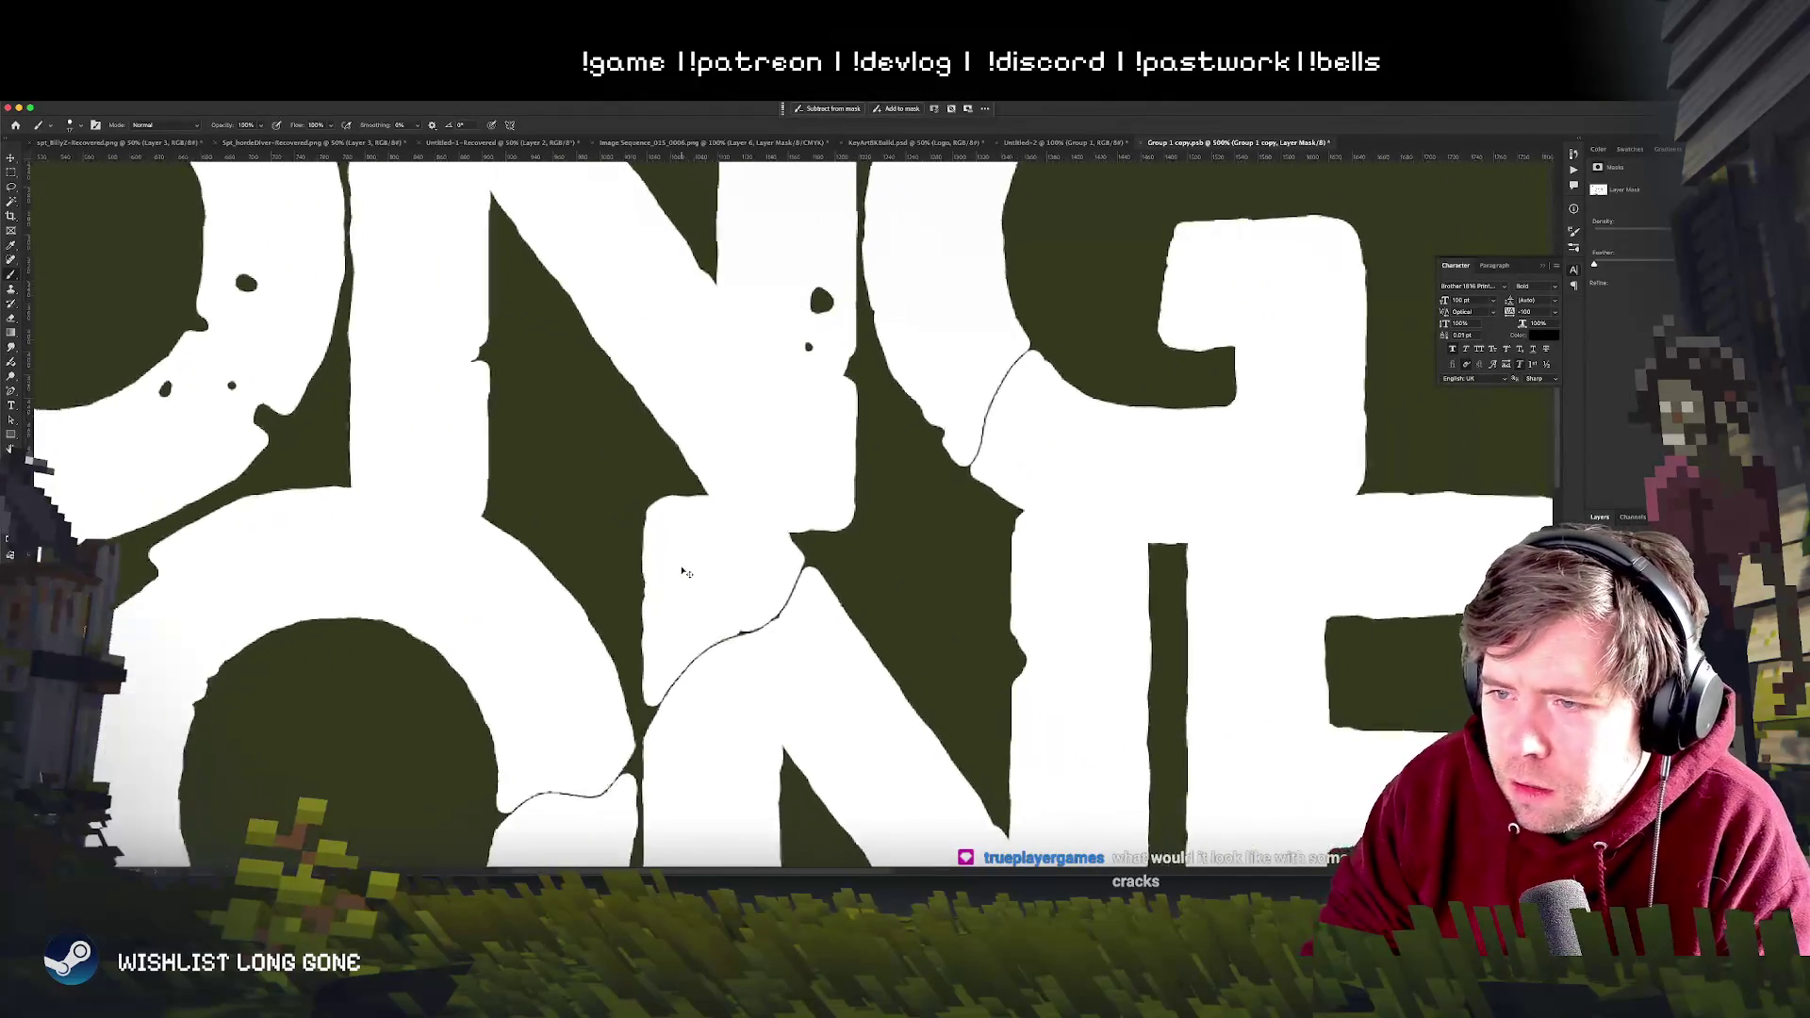
scroll(683, 571, down, 3)
scroll(683, 570, down, 2)
scroll(684, 571, down, 1)
scroll(682, 570, down, 1)
scroll(684, 570, up, 2)
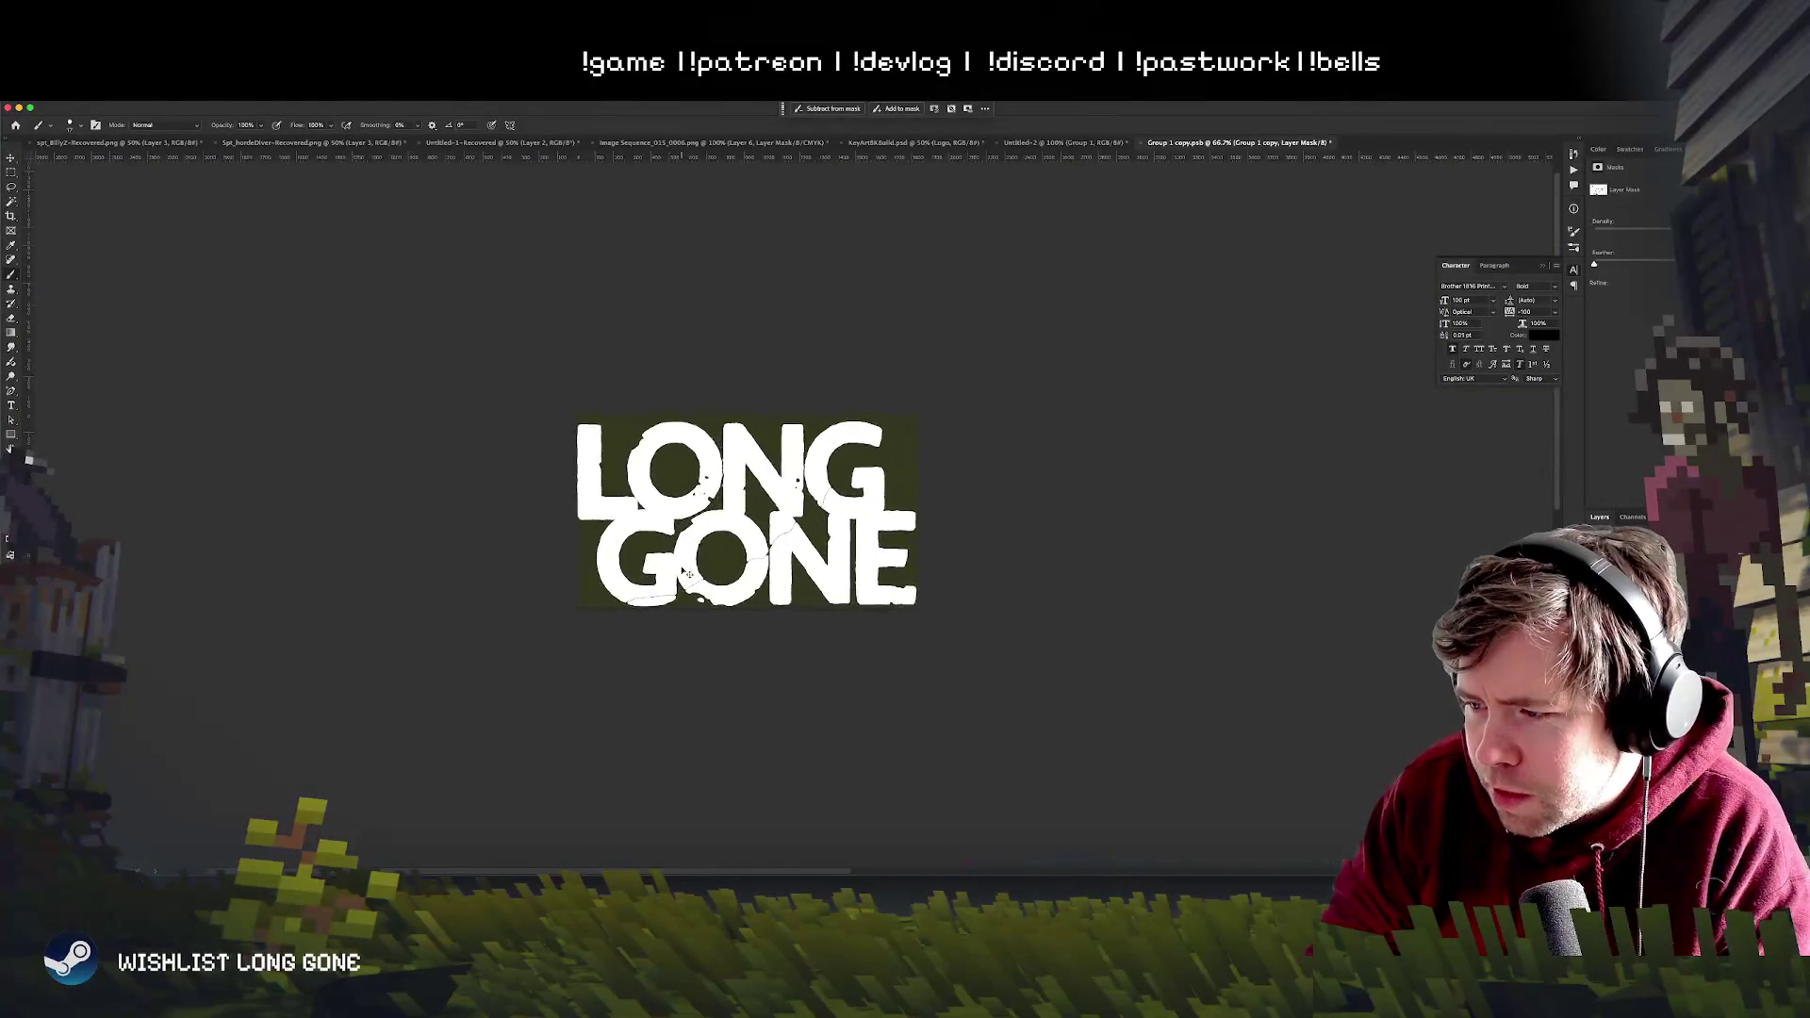
scroll(683, 570, up, 3)
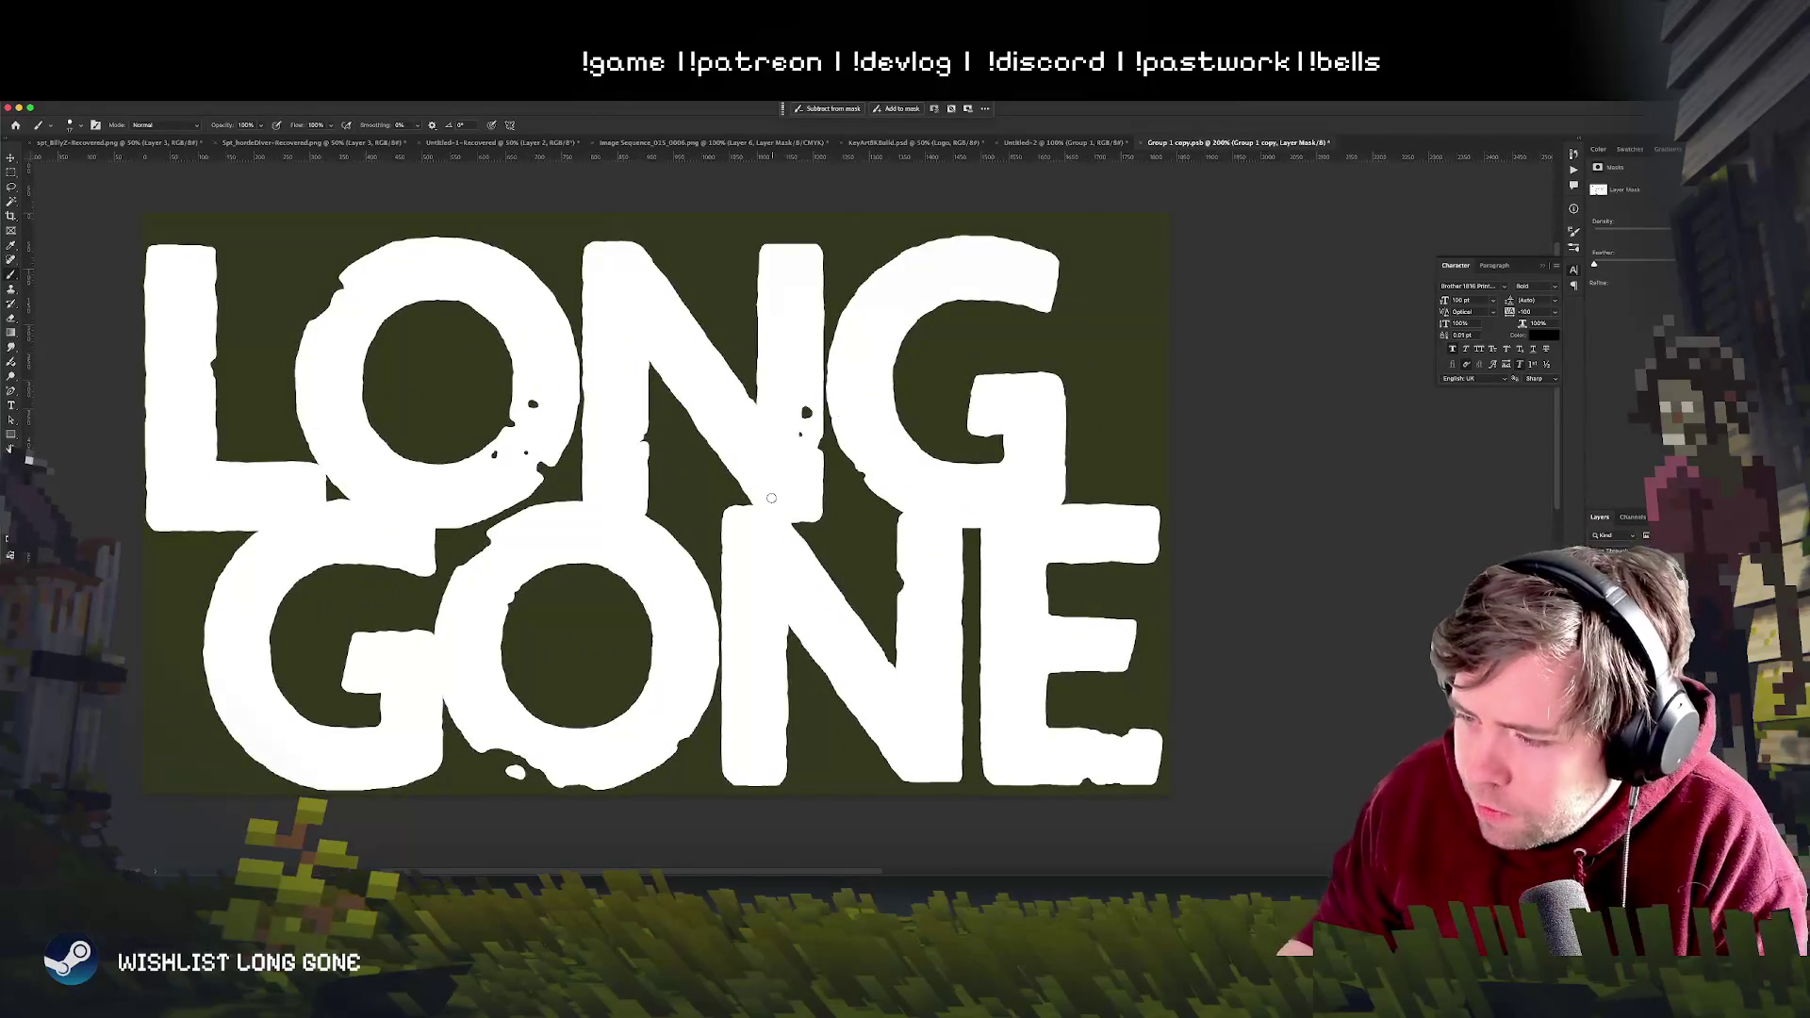
- Pick a brush and paint cracks along the G's lower-left edge and across the N, then view the key art
right_click(827, 509)
click(918, 428)
mouse_move(913, 422)
mouse_down()
mouse_move(845, 509)
mouse_move(443, 755)
mouse_up()
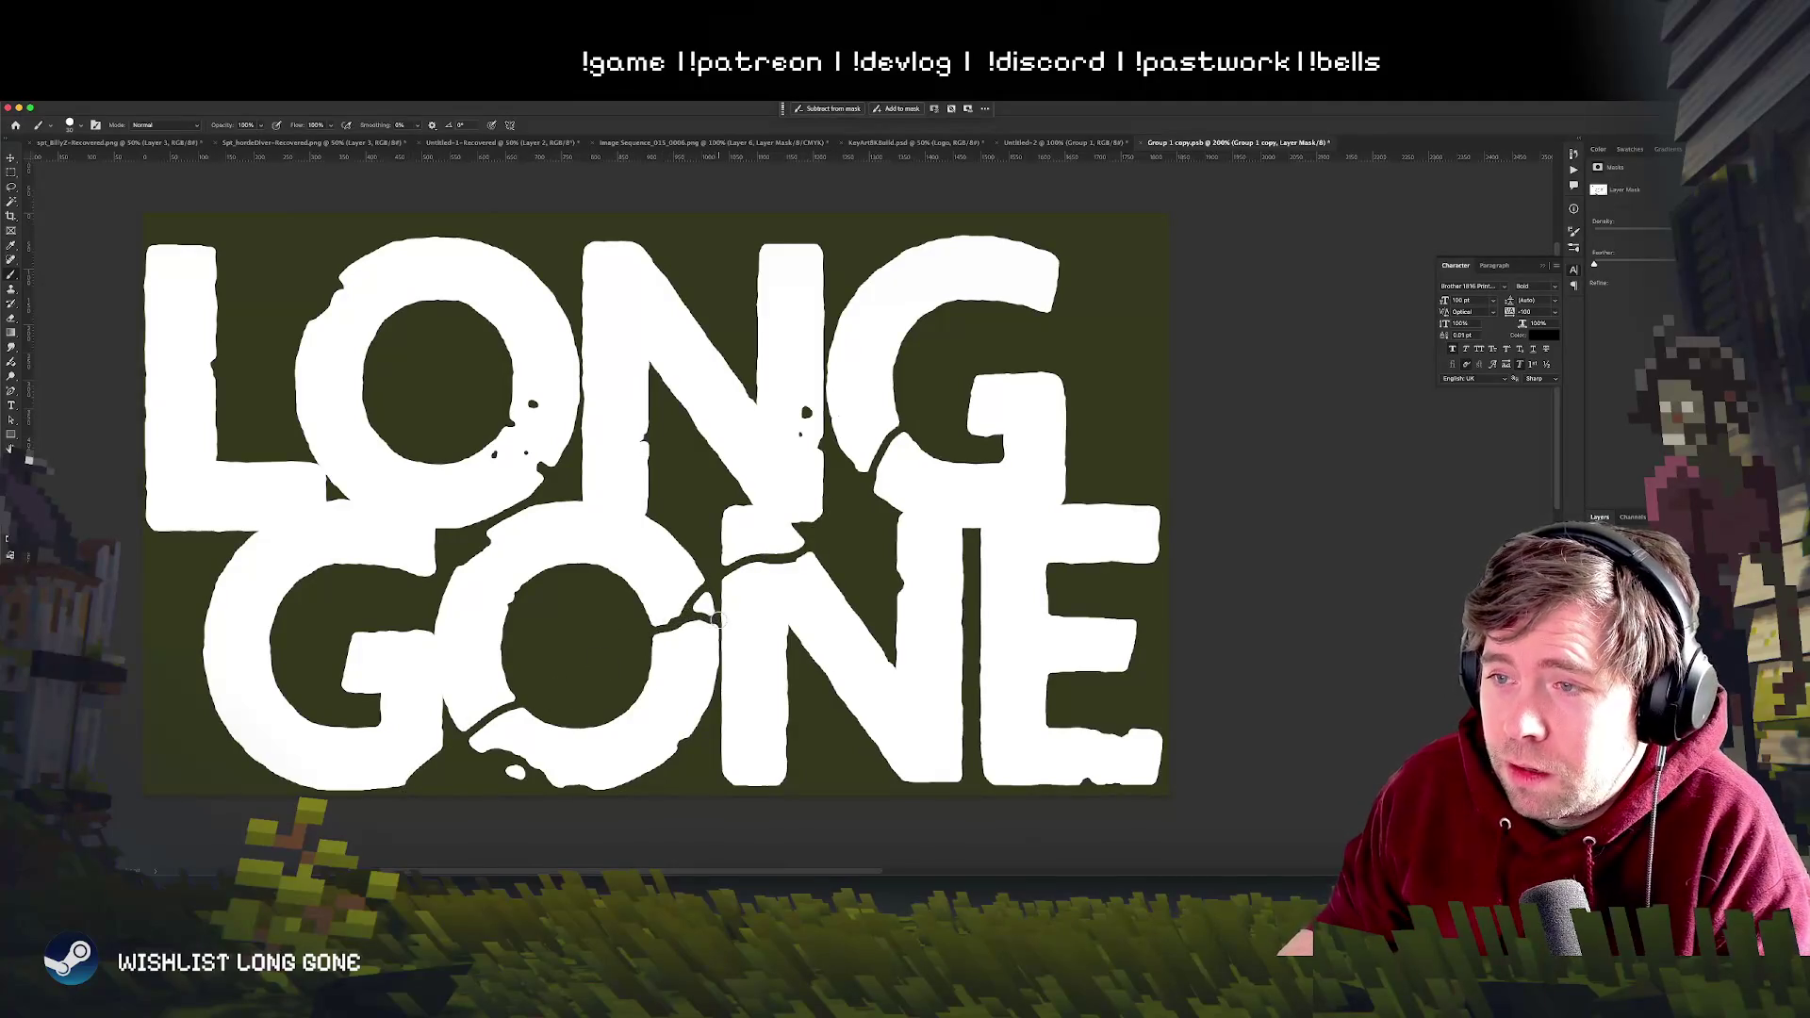
drag(771, 566, 737, 599)
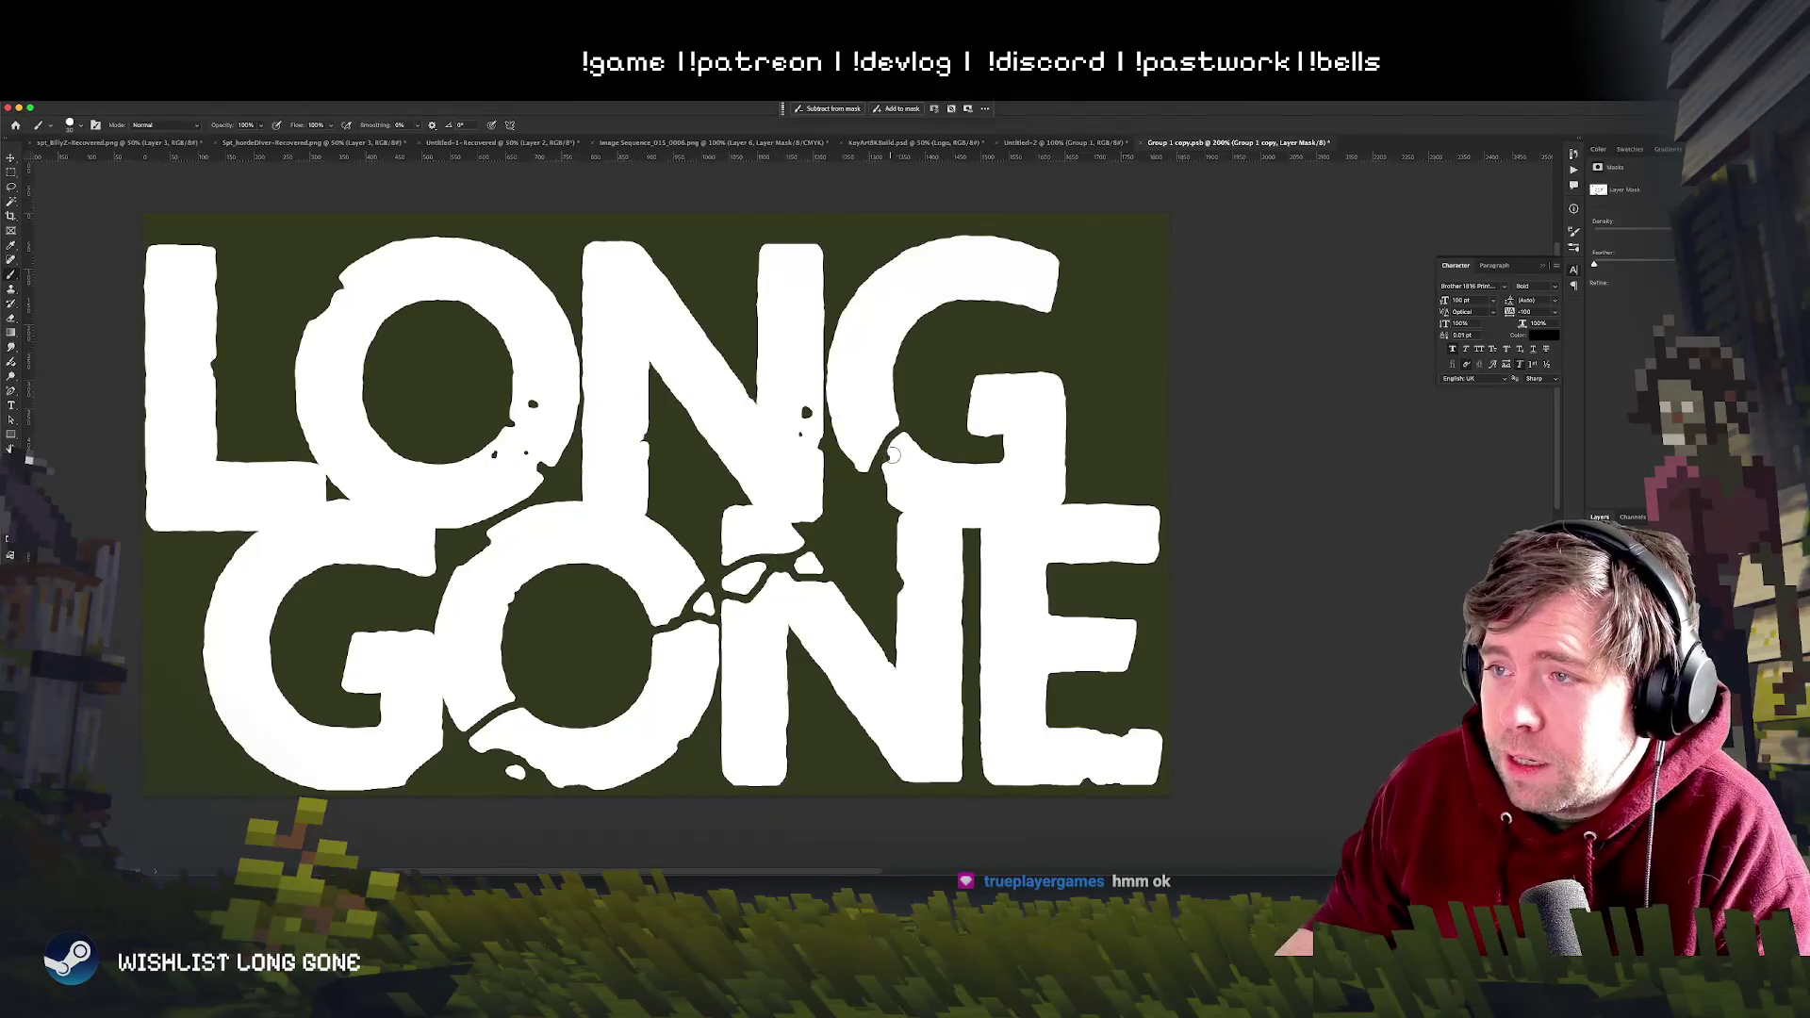
key(ctrl+minus)
key(ctrl+minus)
key(ctrl+minus)
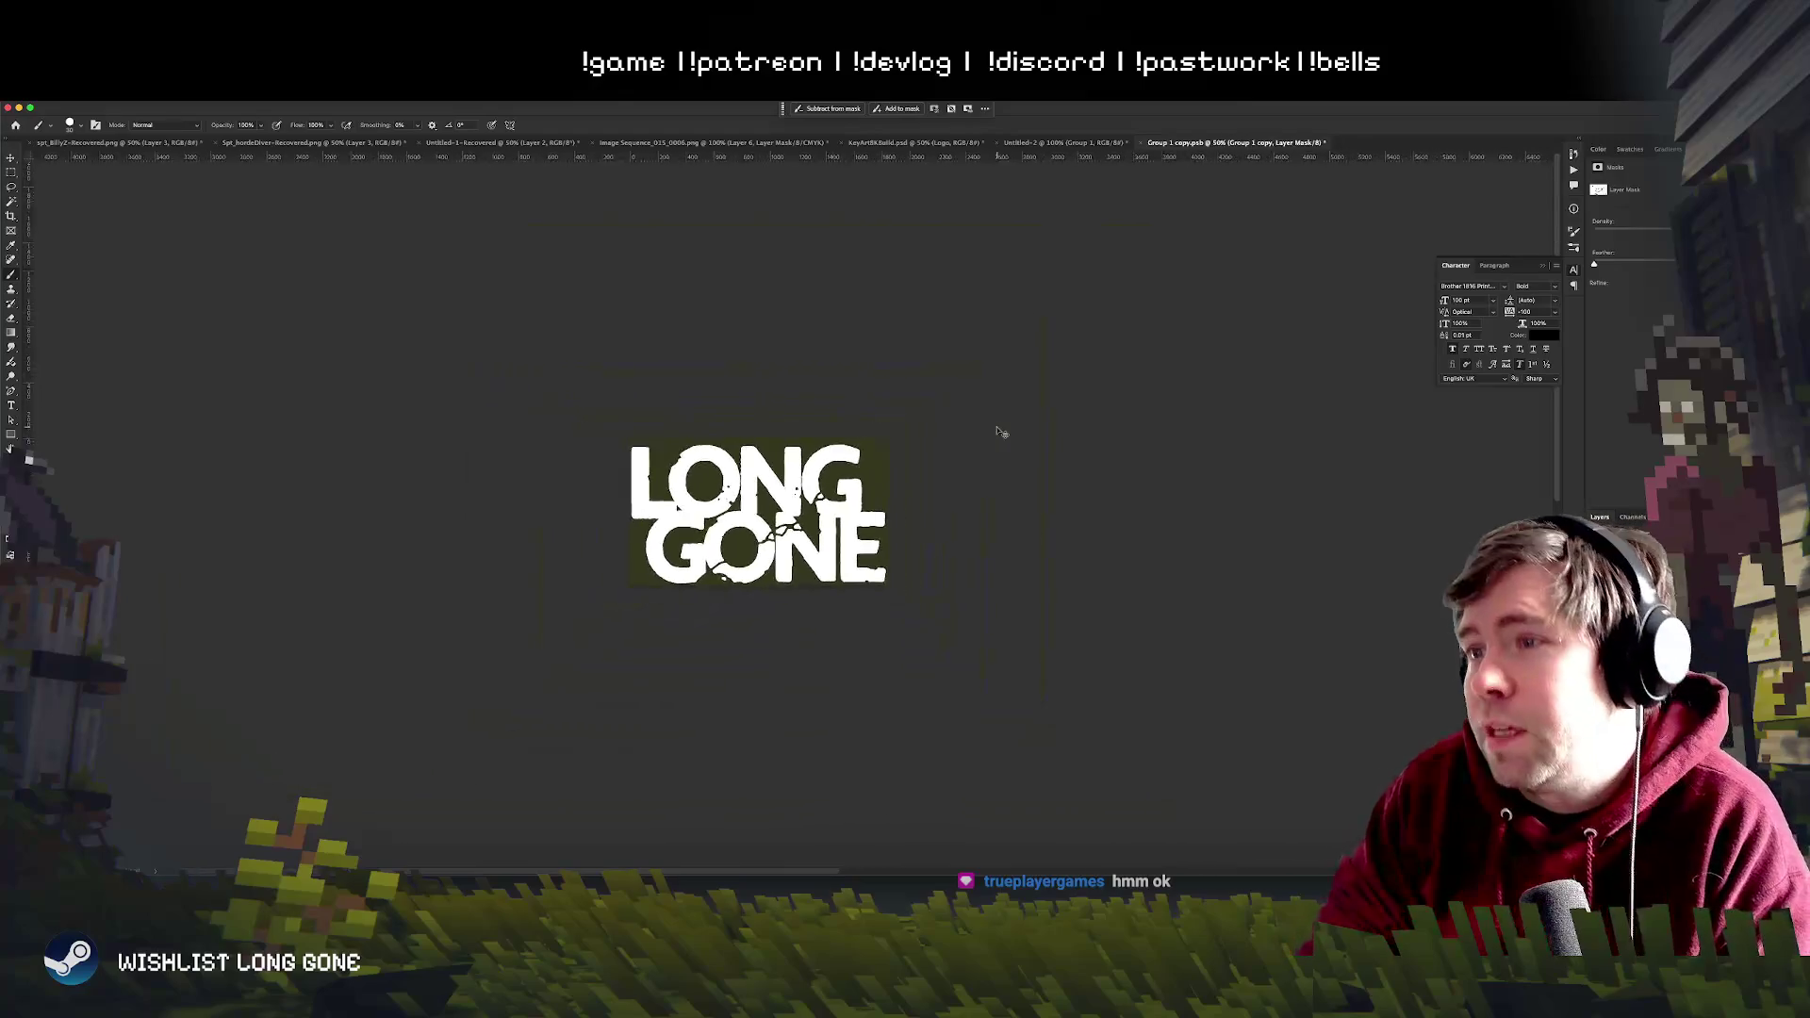
key(ctrl+minus)
key(ctrl+plus)
key(ctrl+plus)
key(ctrl+plus)
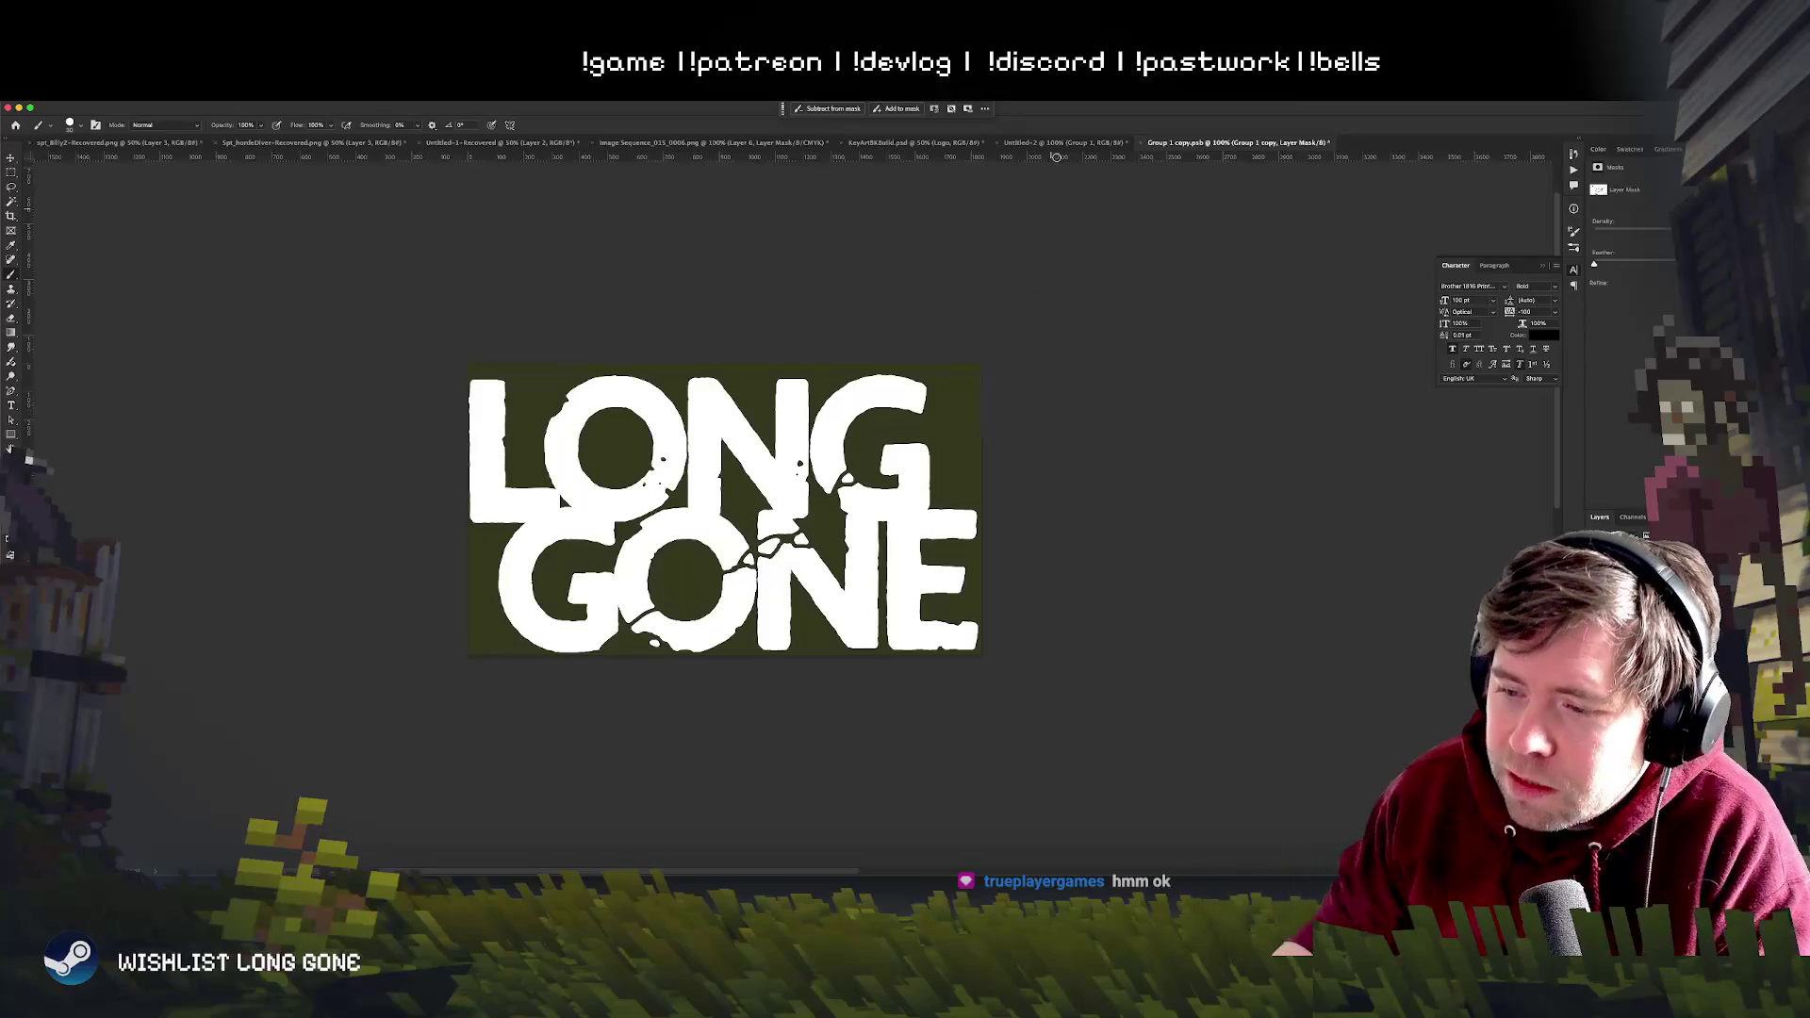
click(913, 143)
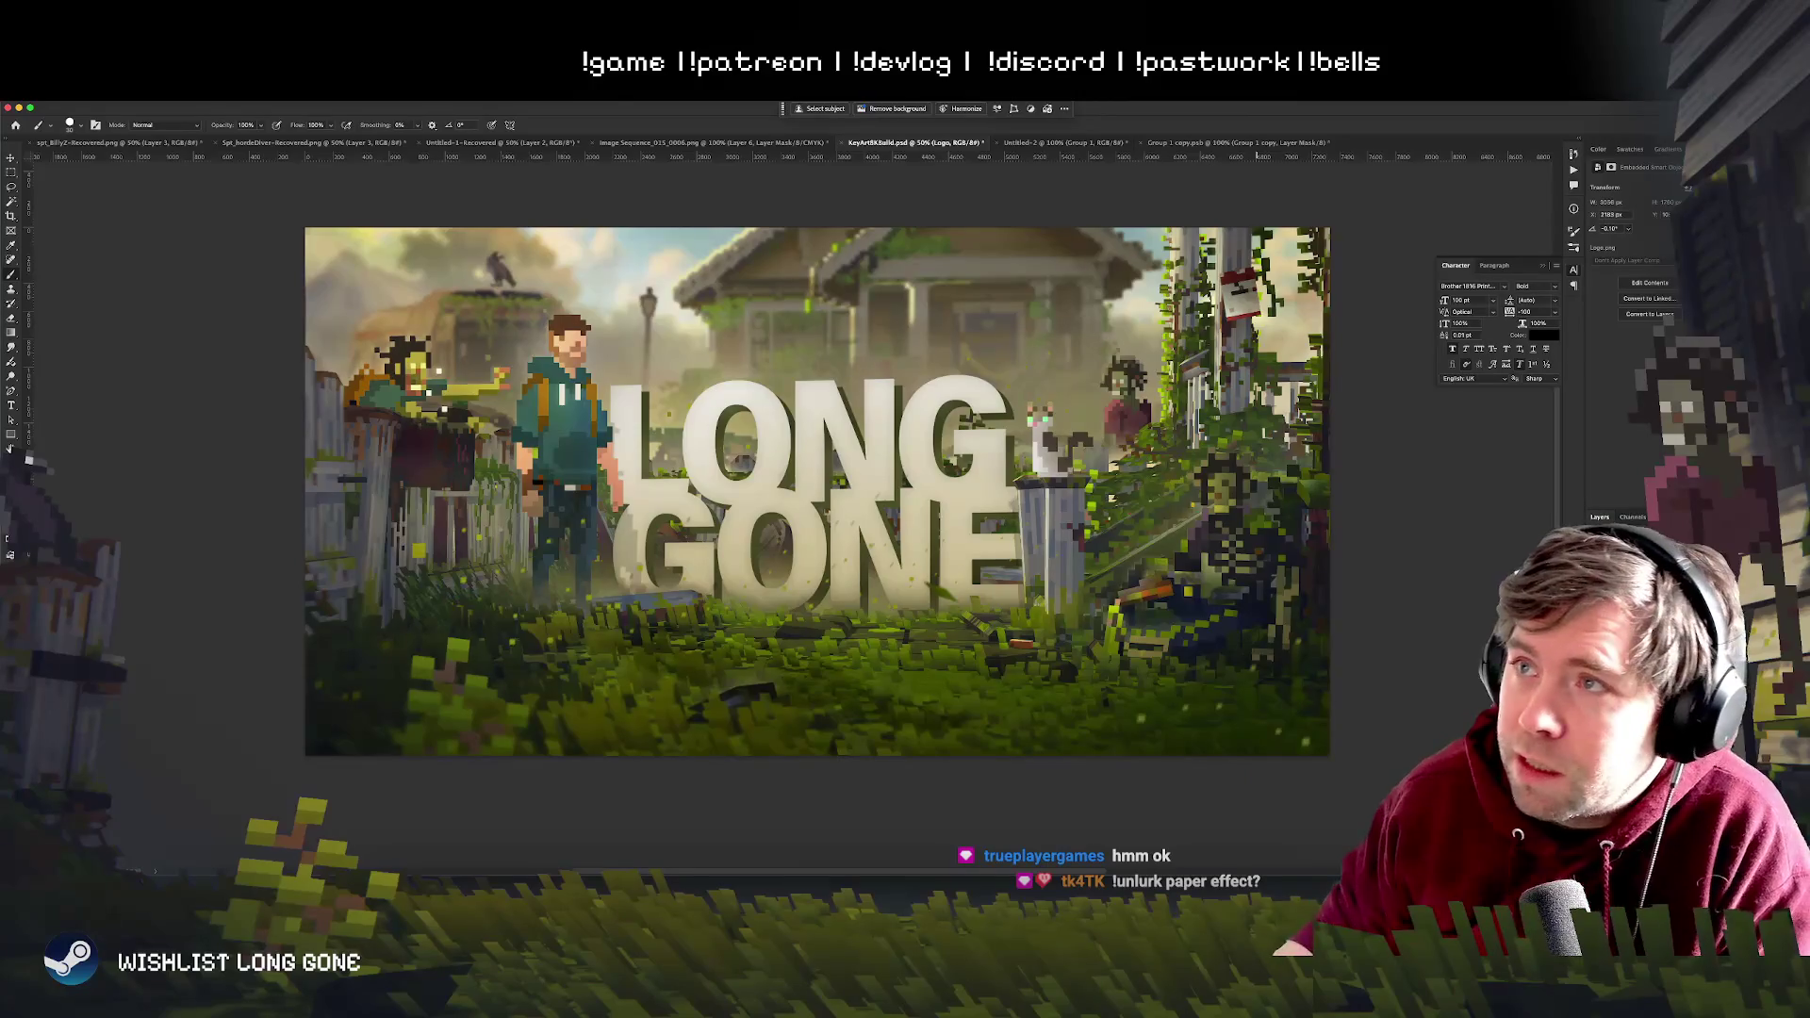
key(ctrl+Tab)
key(ctrl+Tab)
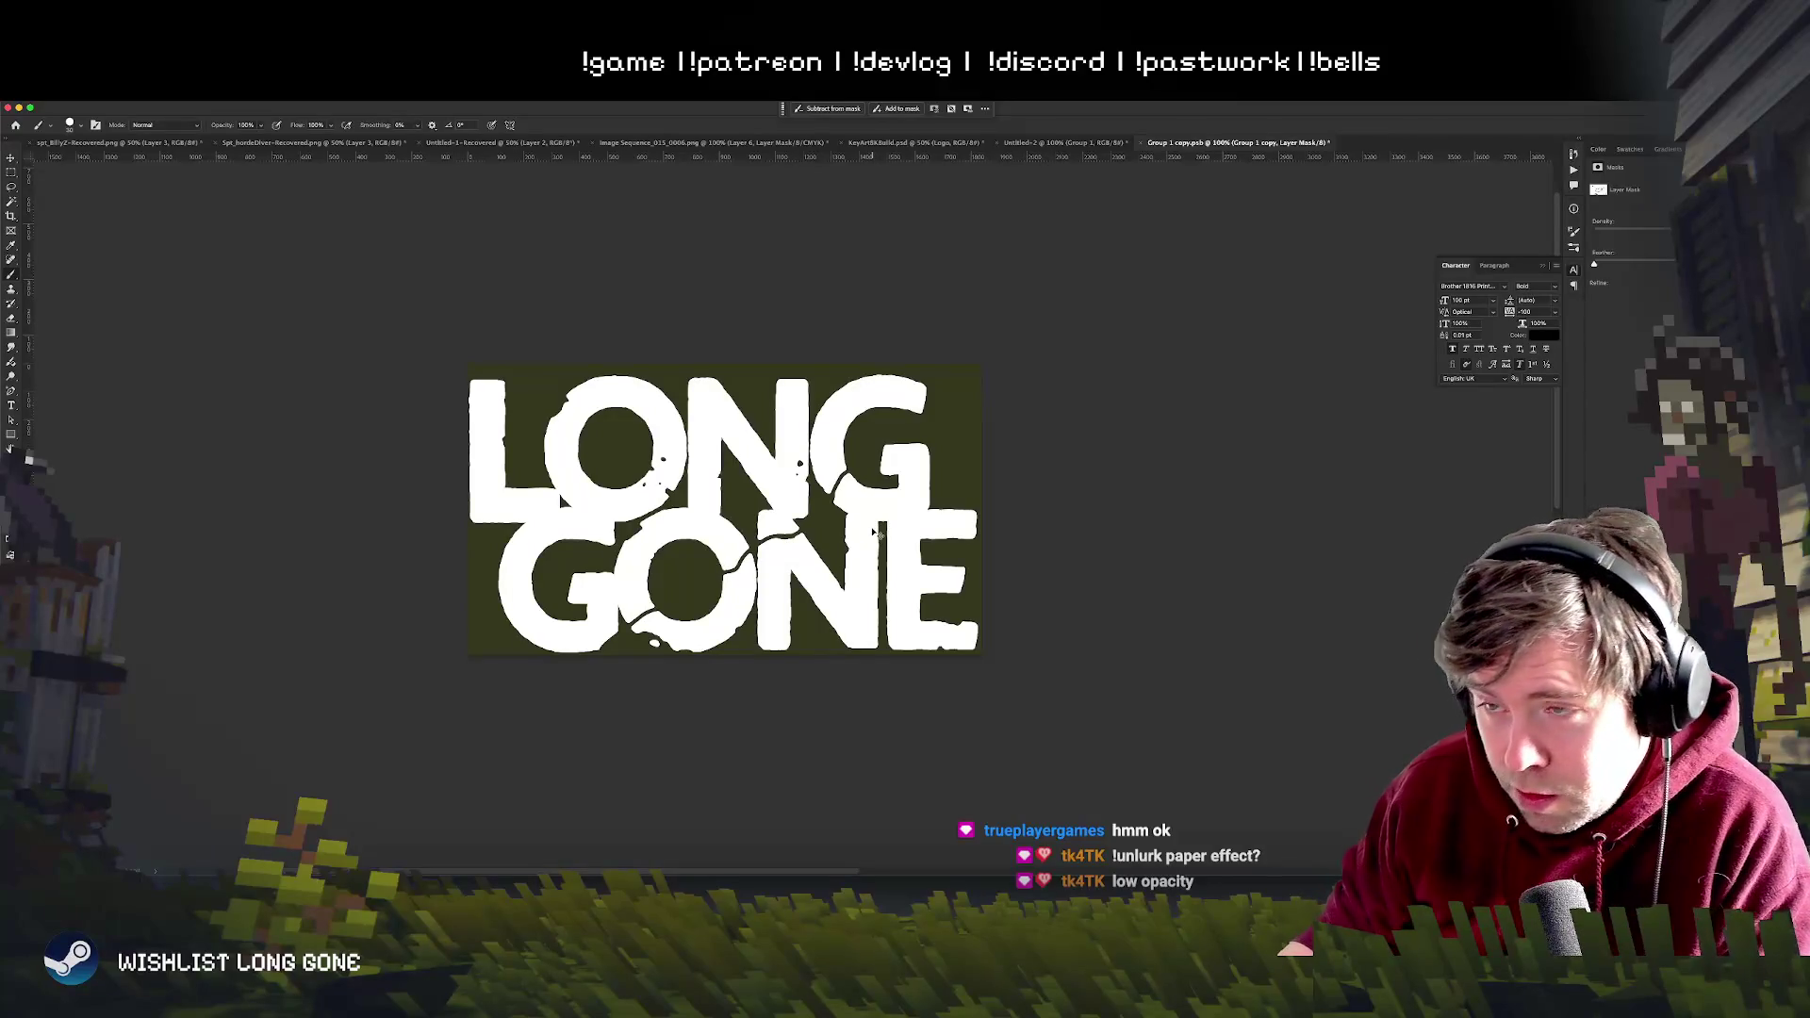
- Paint over the cracks in GONE with white, undoing a stray long horizontal stroke
drag(881, 532, 858, 529)
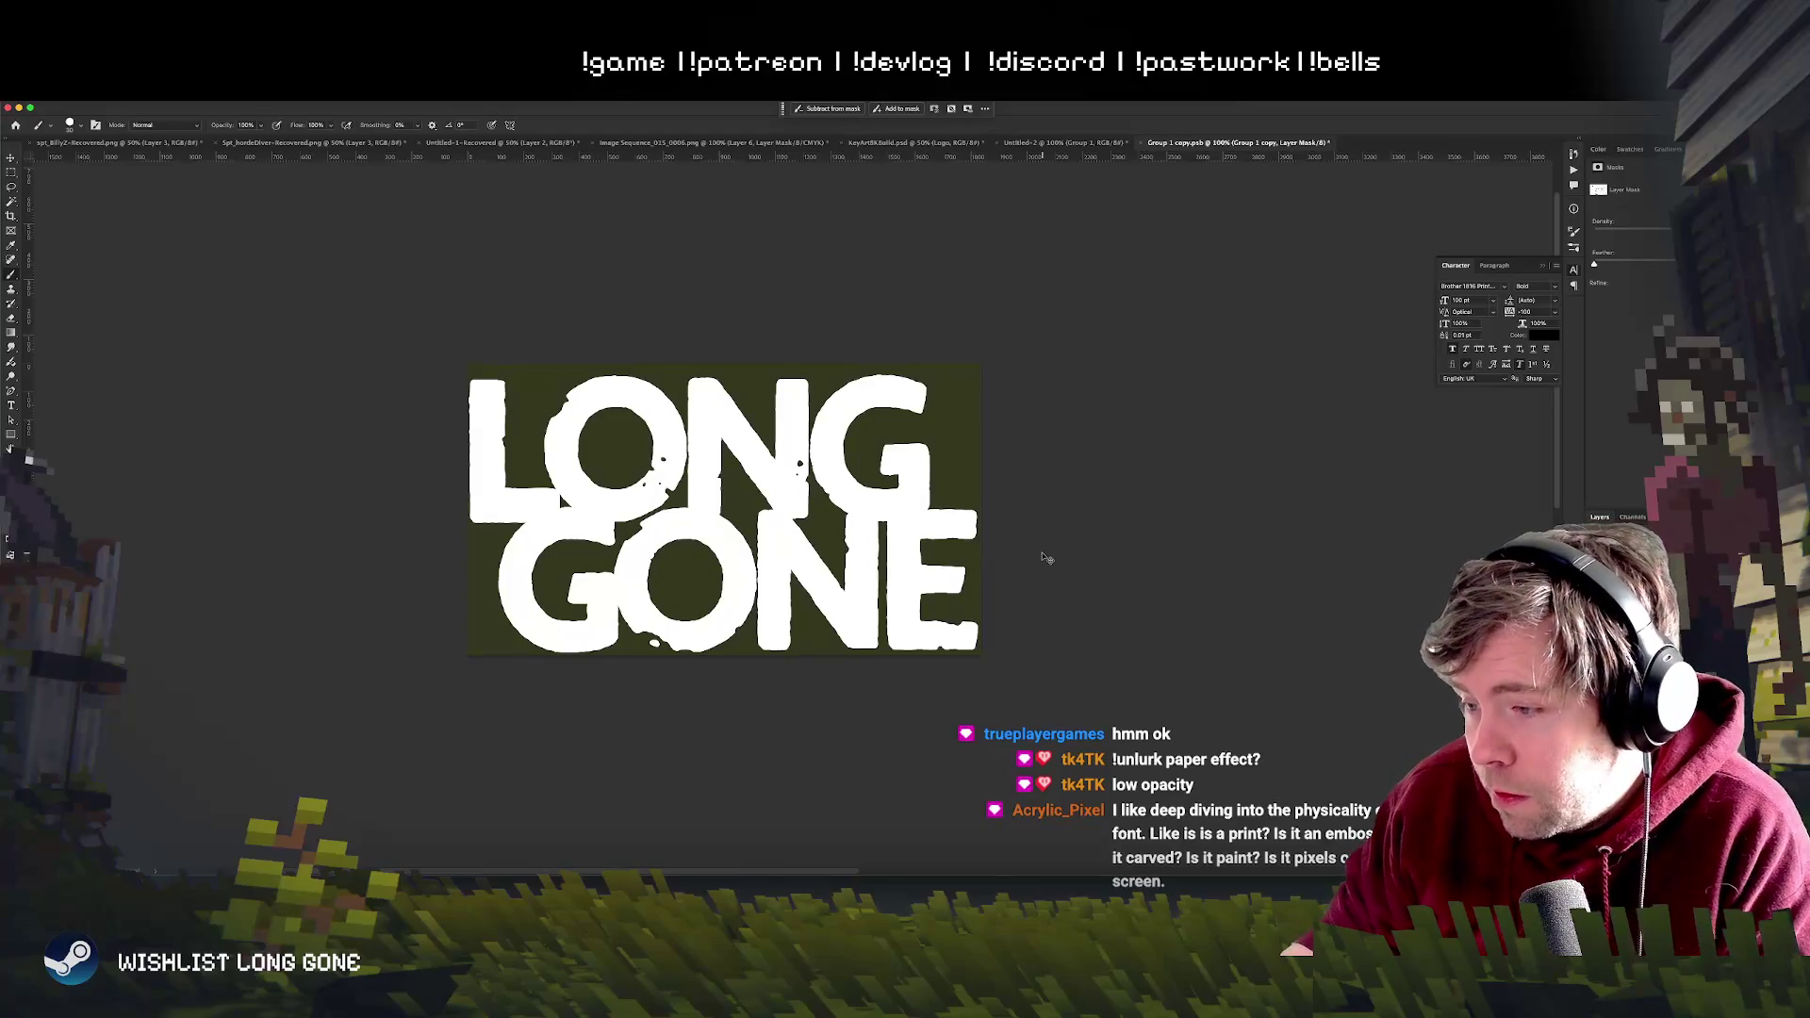
key(ctrl+plus)
key(ctrl+plus)
key(ctrl+minus)
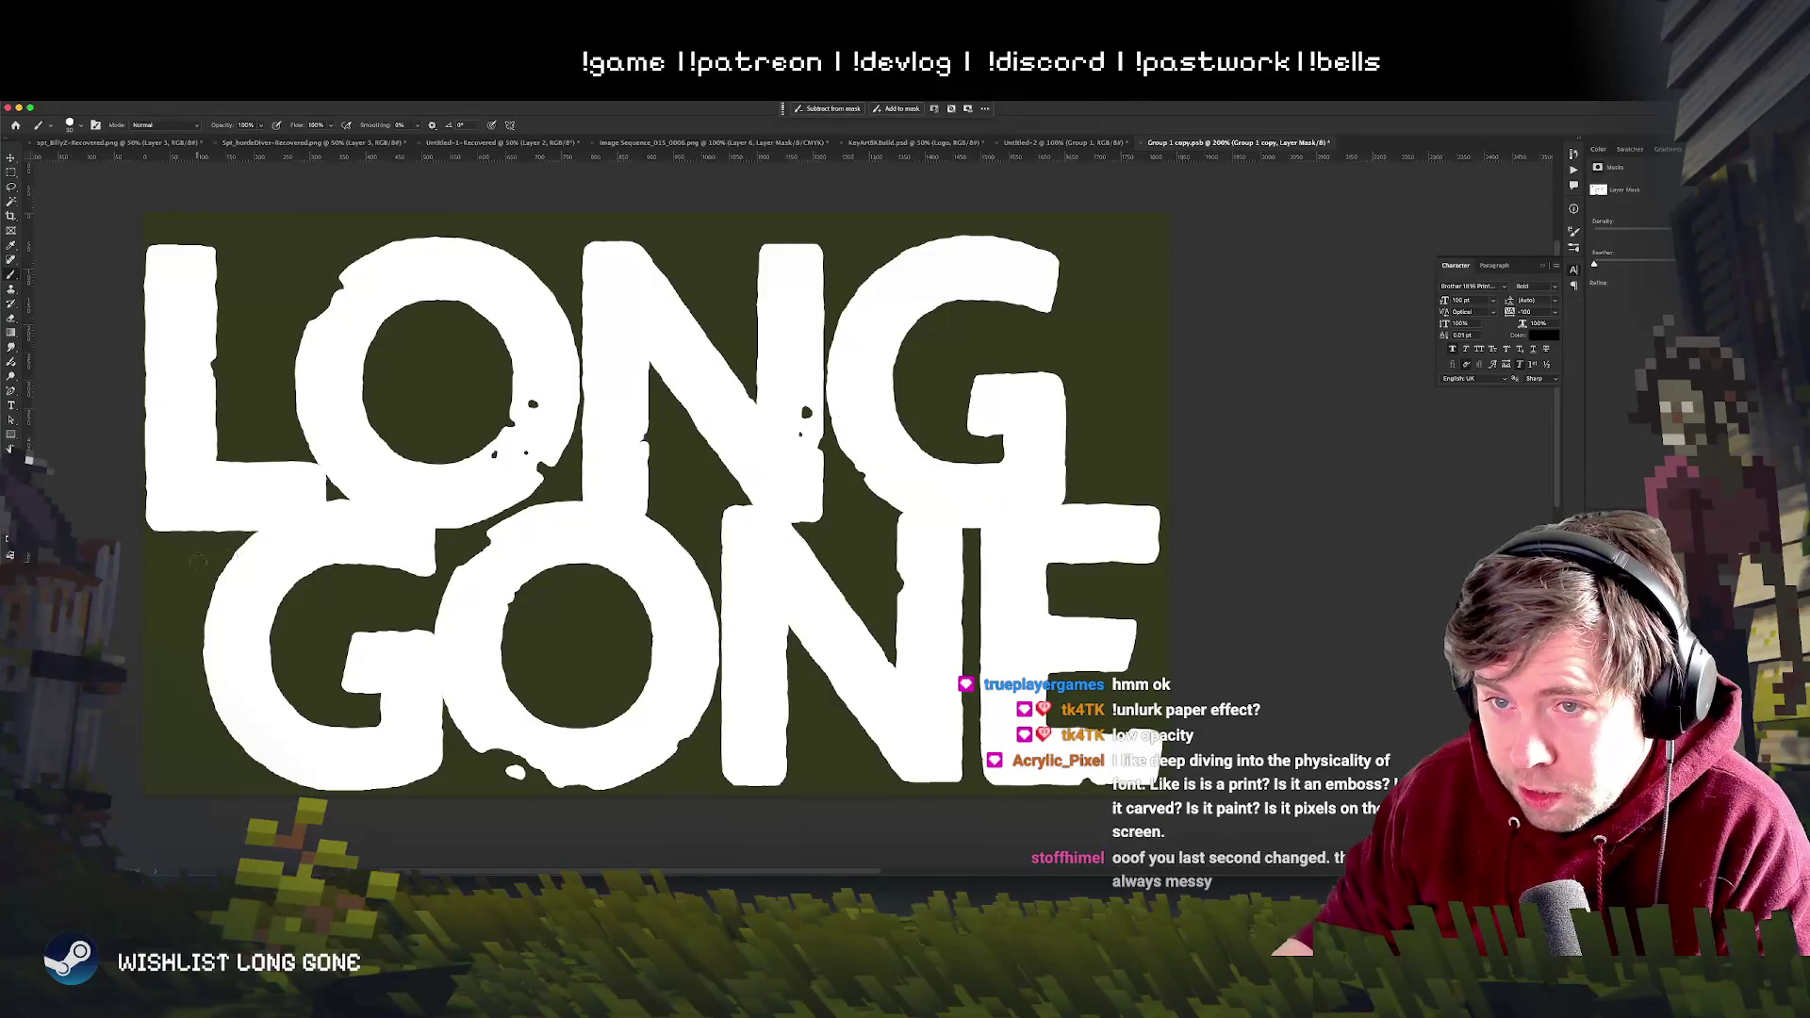
drag(222, 528, 1101, 534)
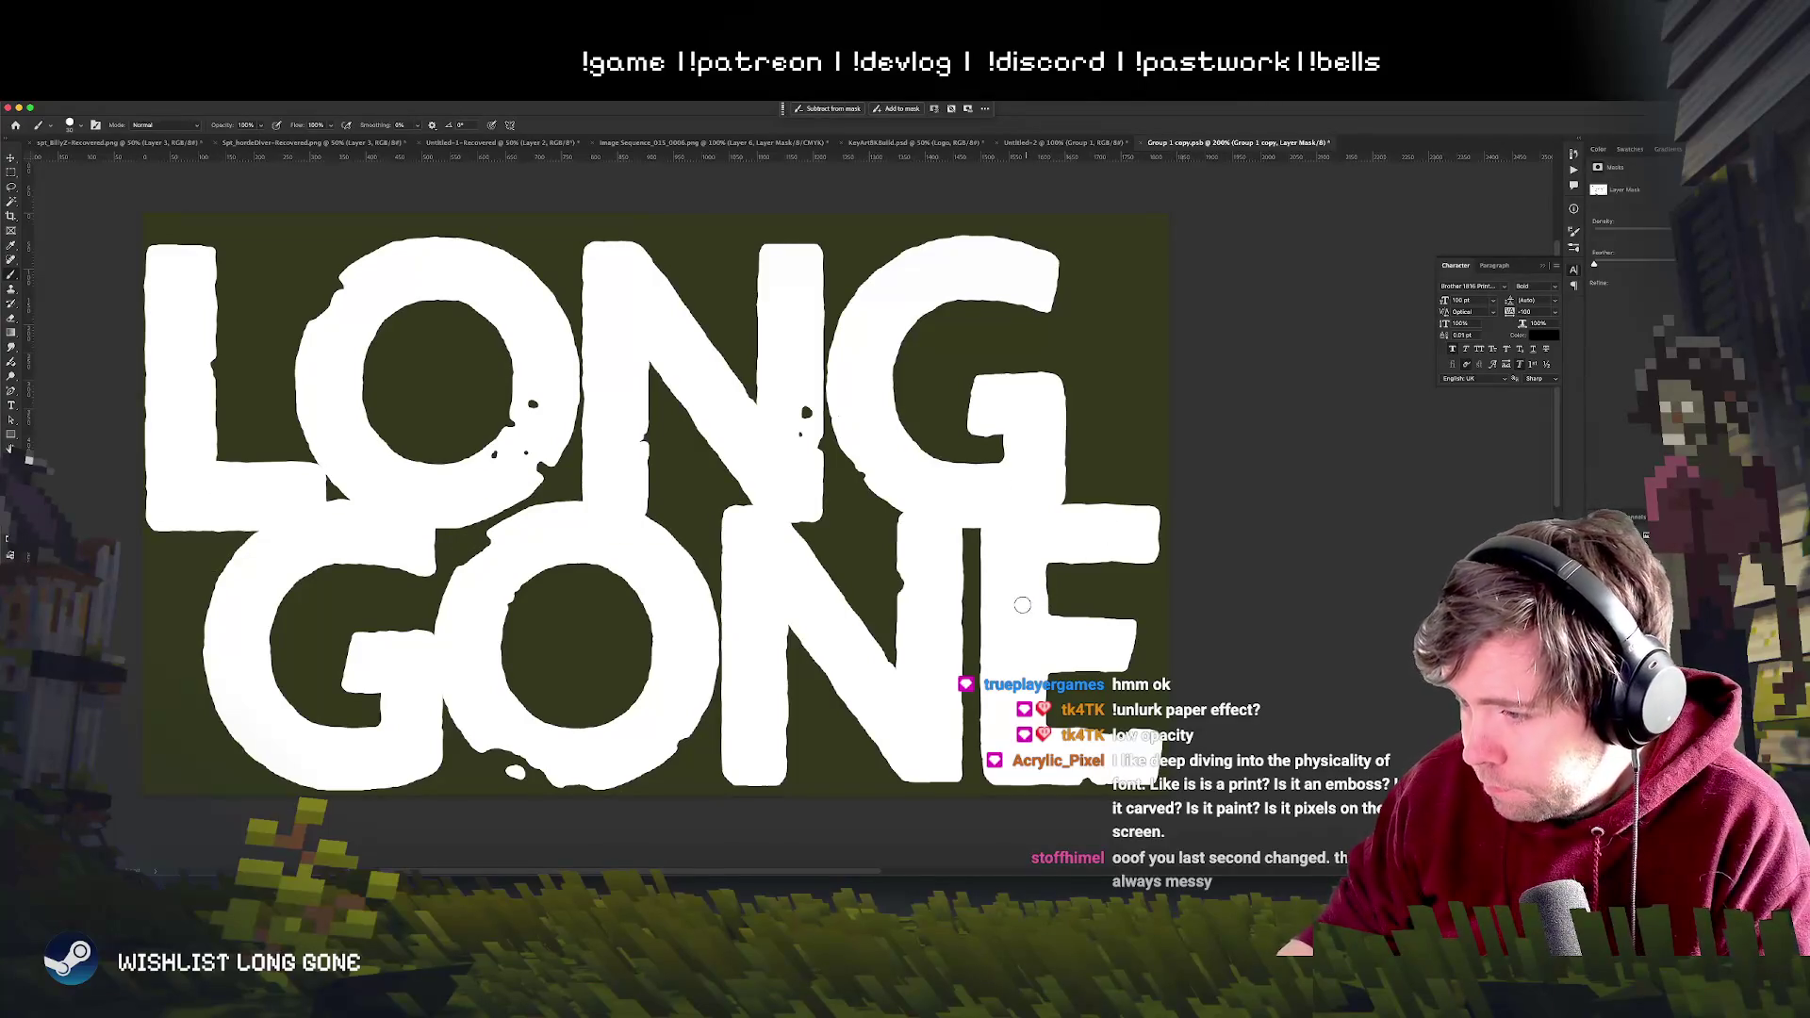
key(ctrl+z)
scroll(689, 561, down, 2)
click(892, 146)
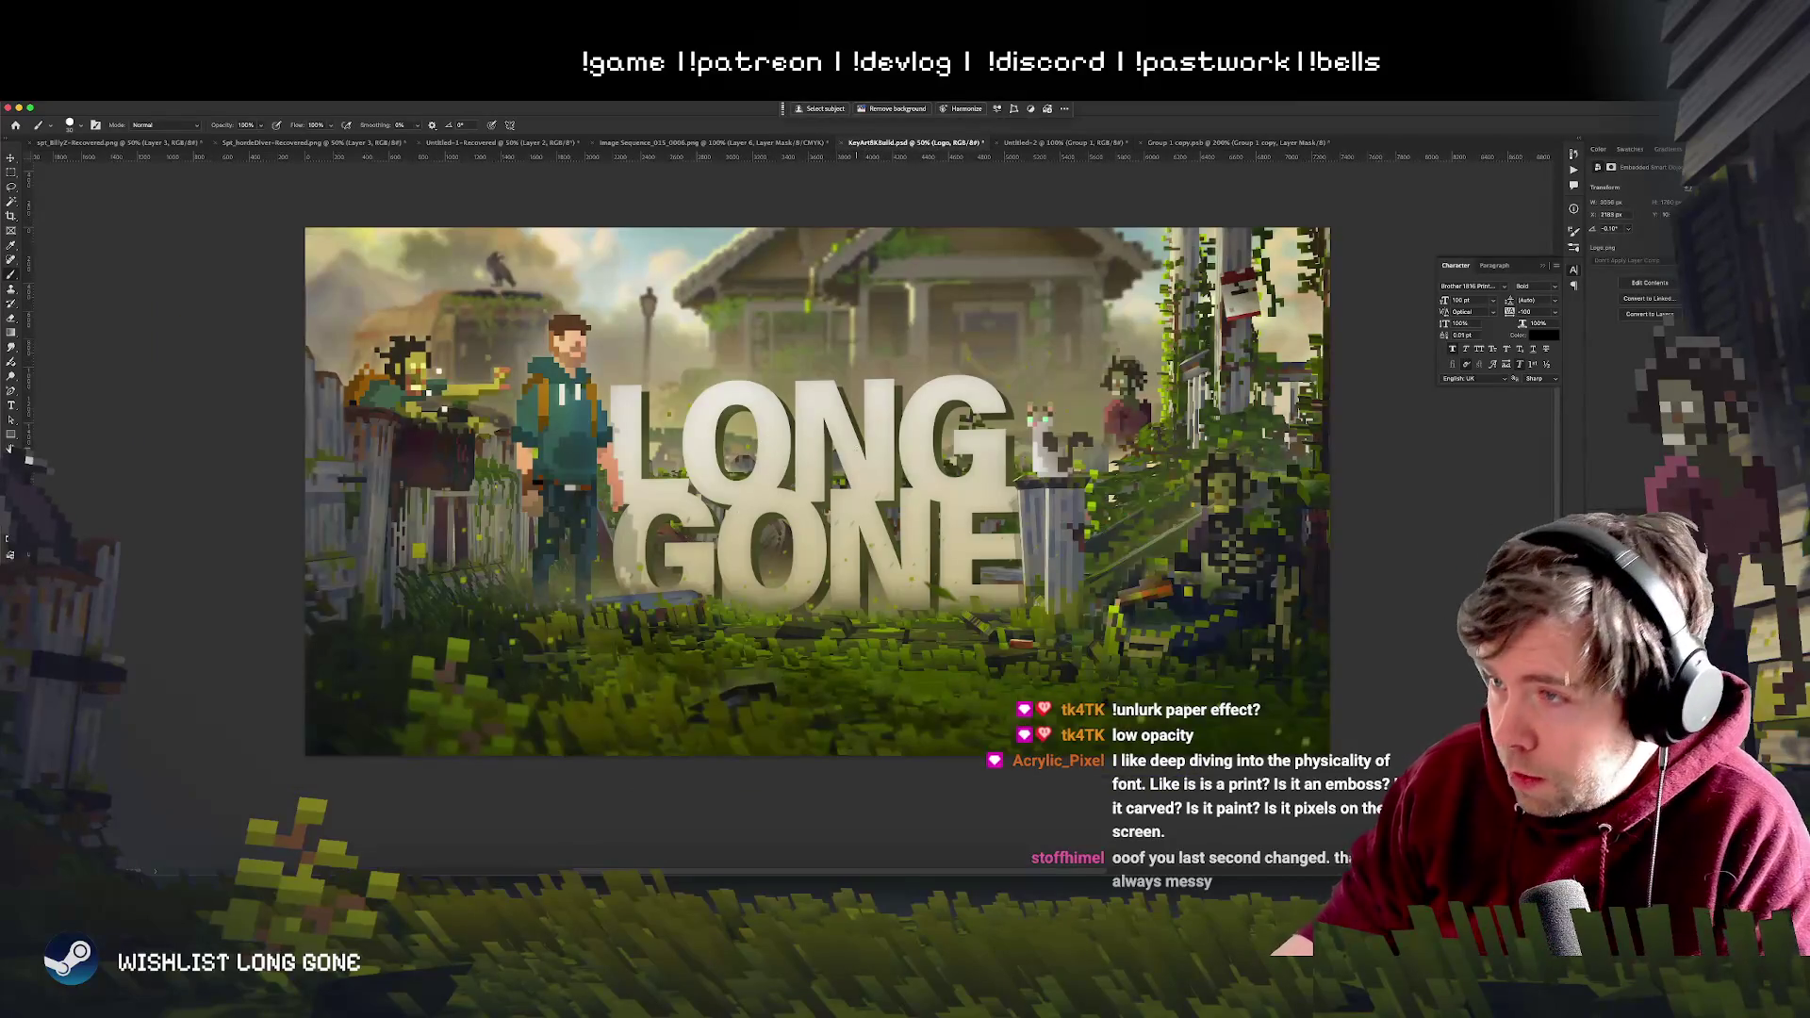
click(1224, 142)
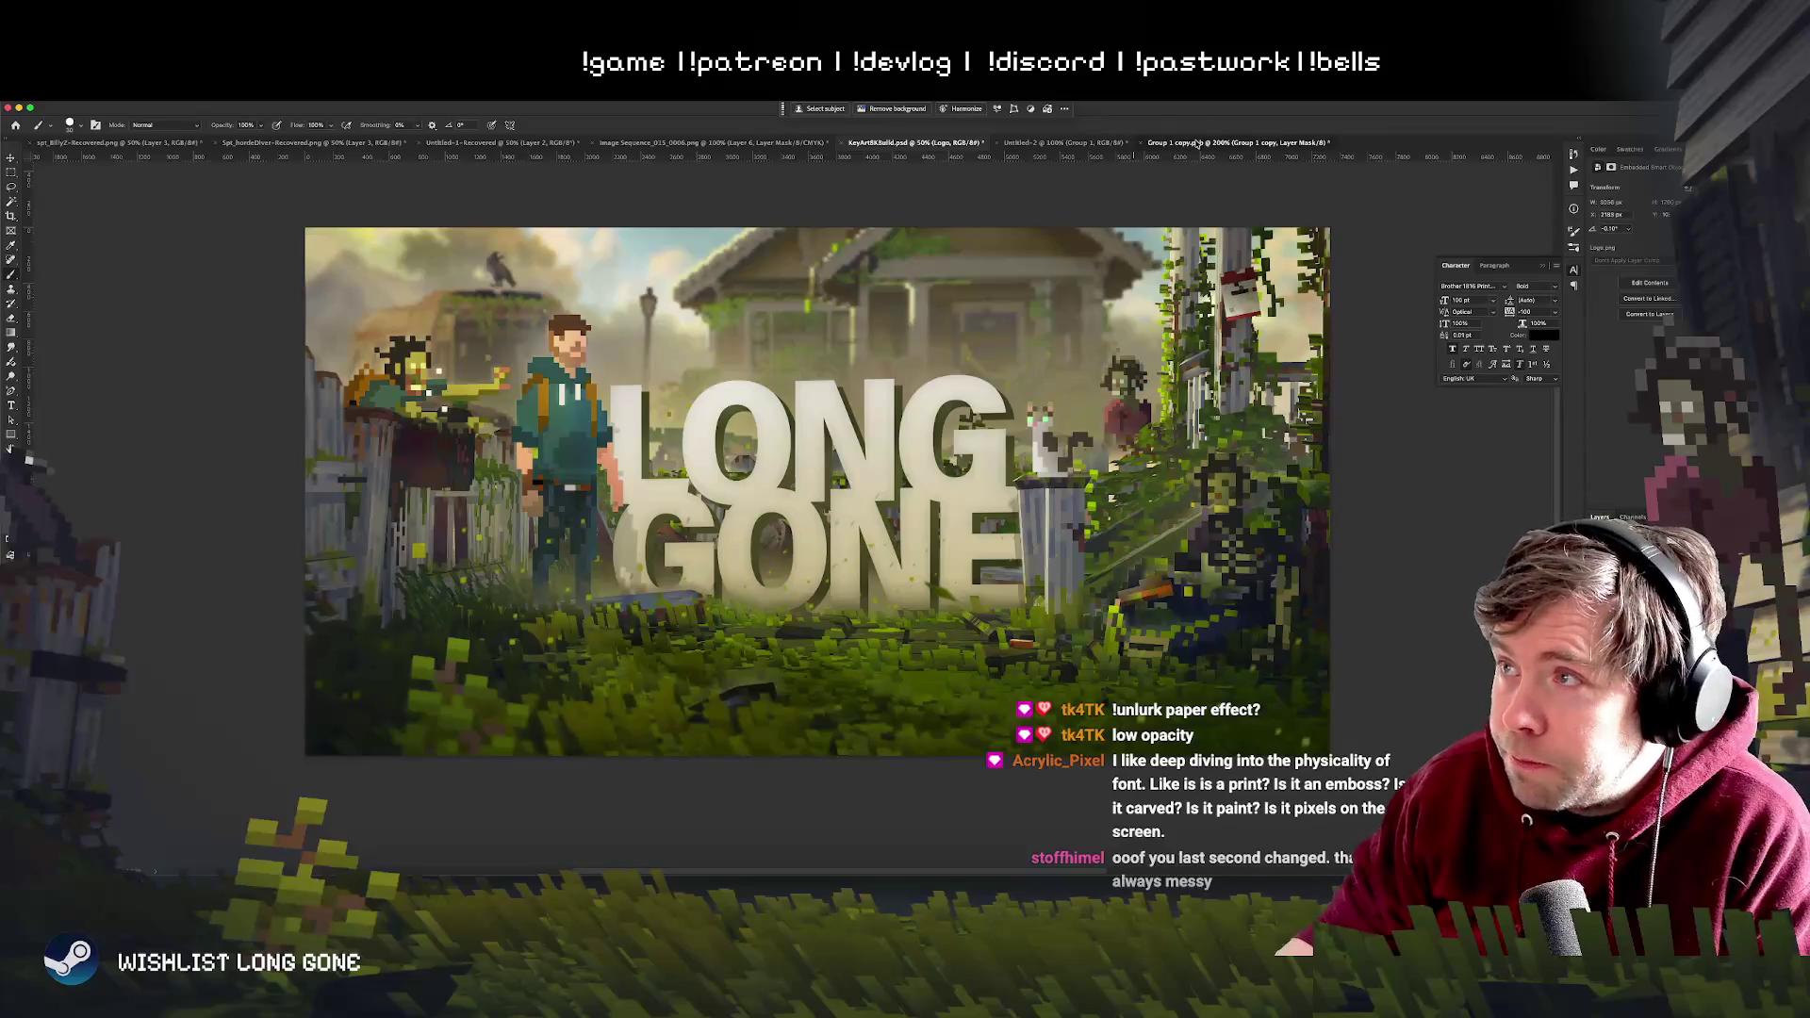
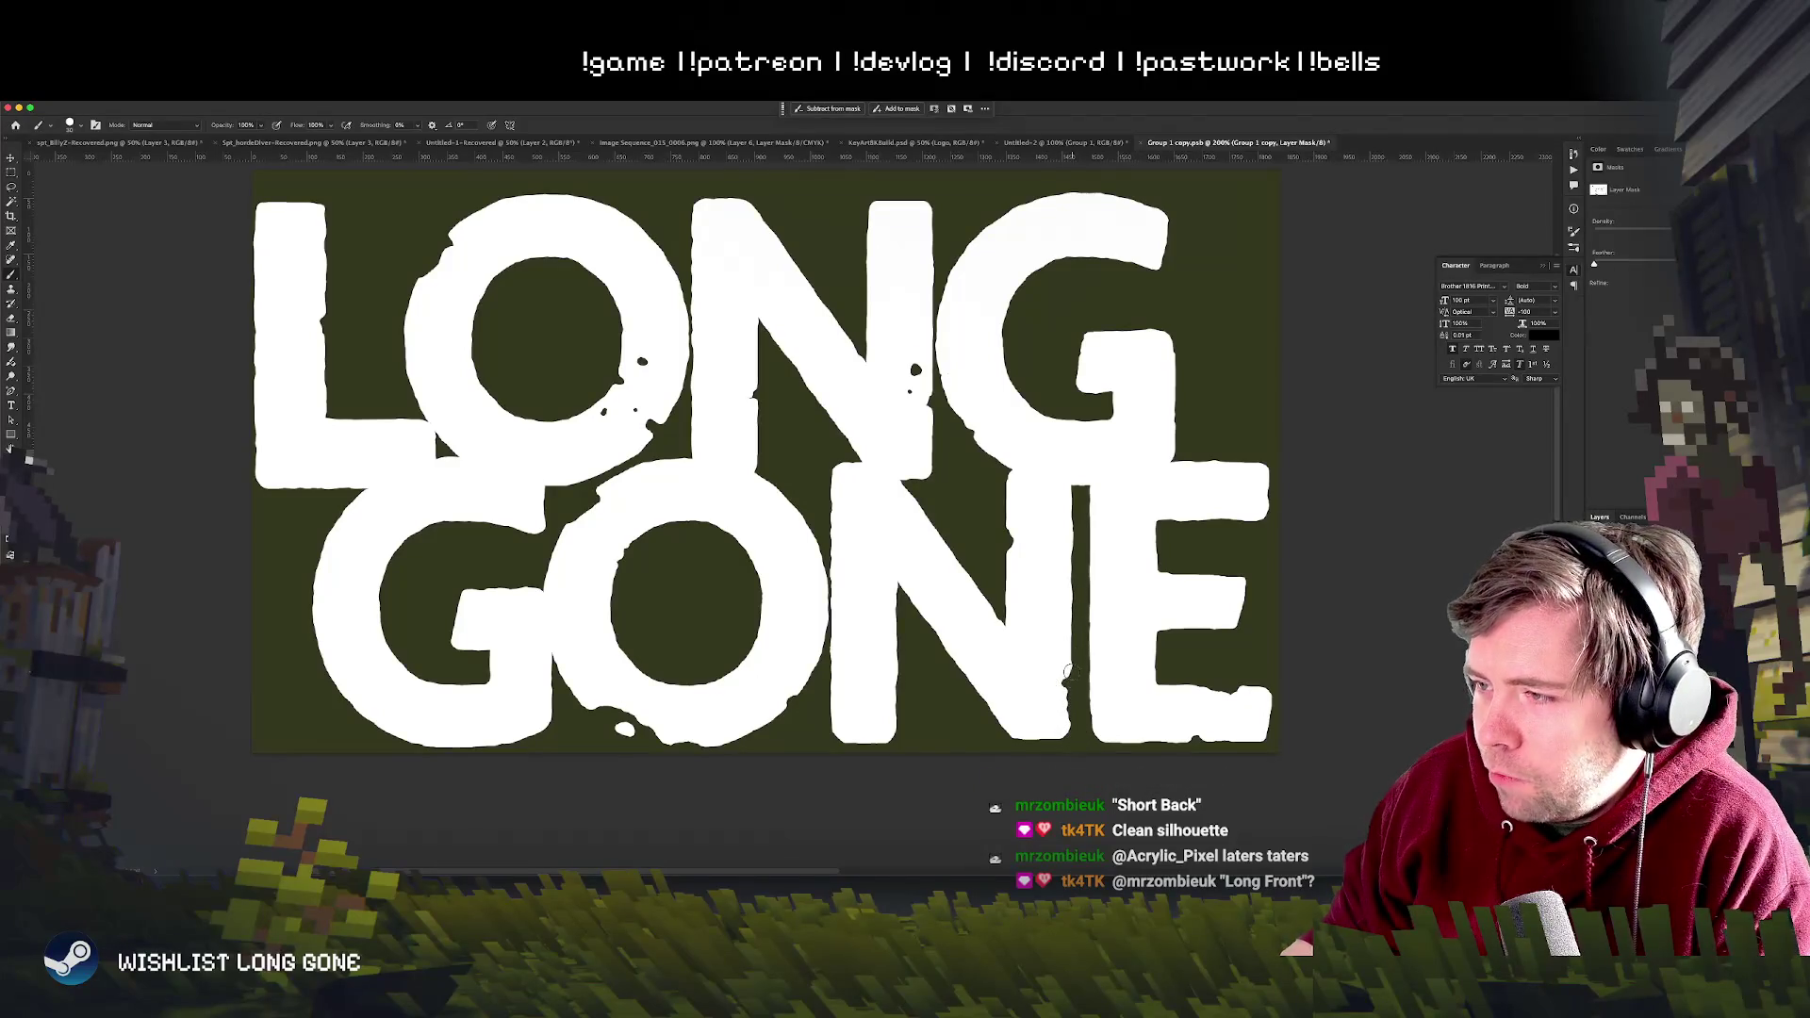
- Paint white along the N/E junction and the N's inner edge to restore solid letters
drag(1066, 664, 1066, 738)
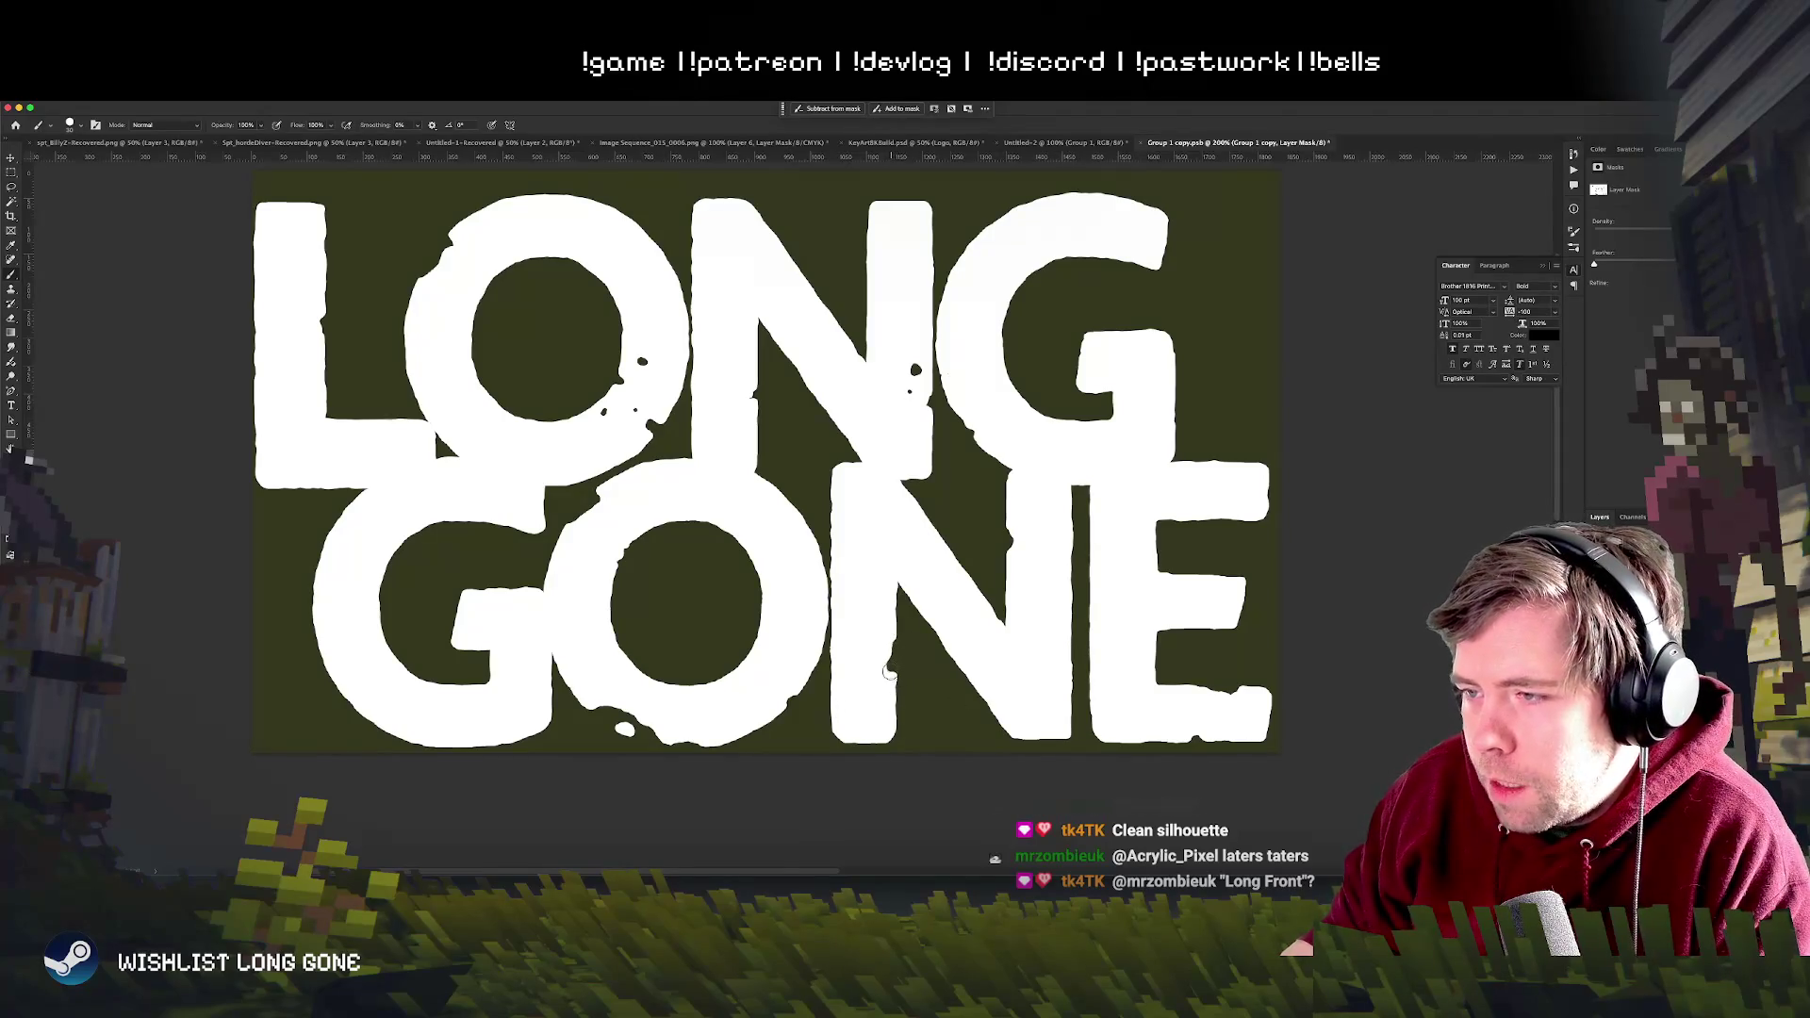
mouse_move(891, 644)
mouse_down()
mouse_move(895, 681)
mouse_move(902, 655)
mouse_up()
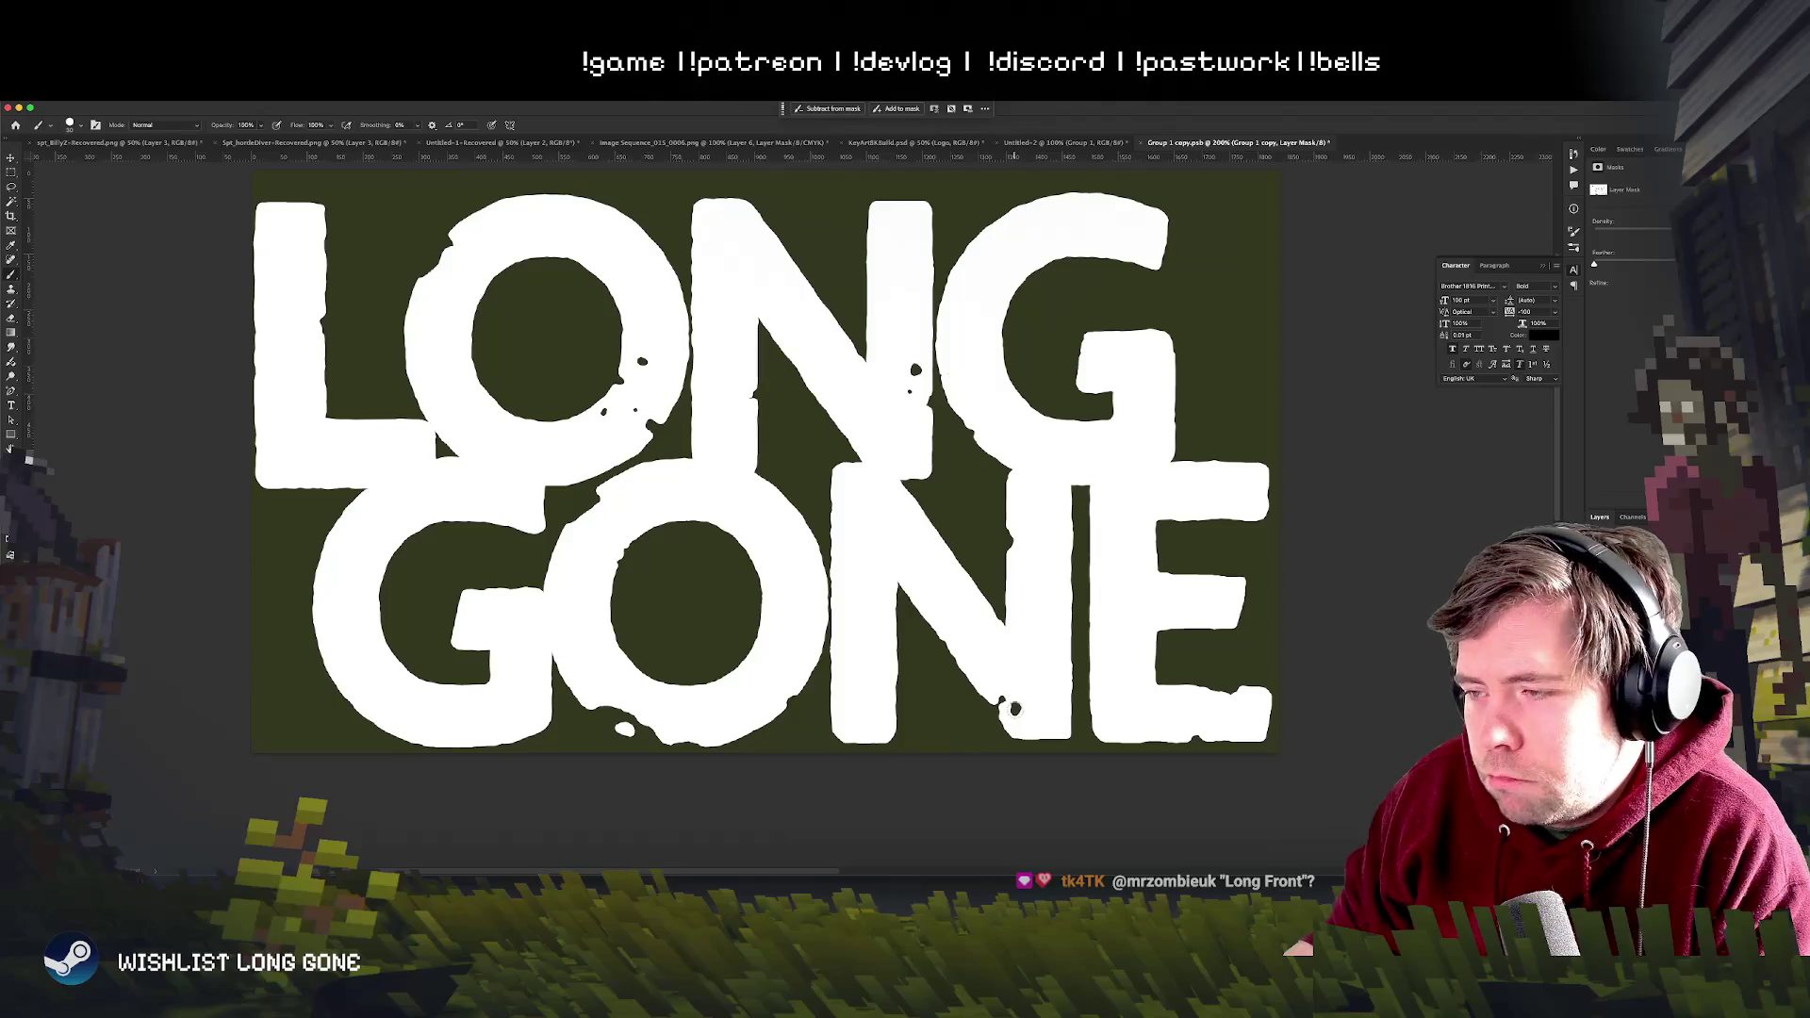
key(ctrl+minus)
key(ctrl+minus)
key(ctrl+minus)
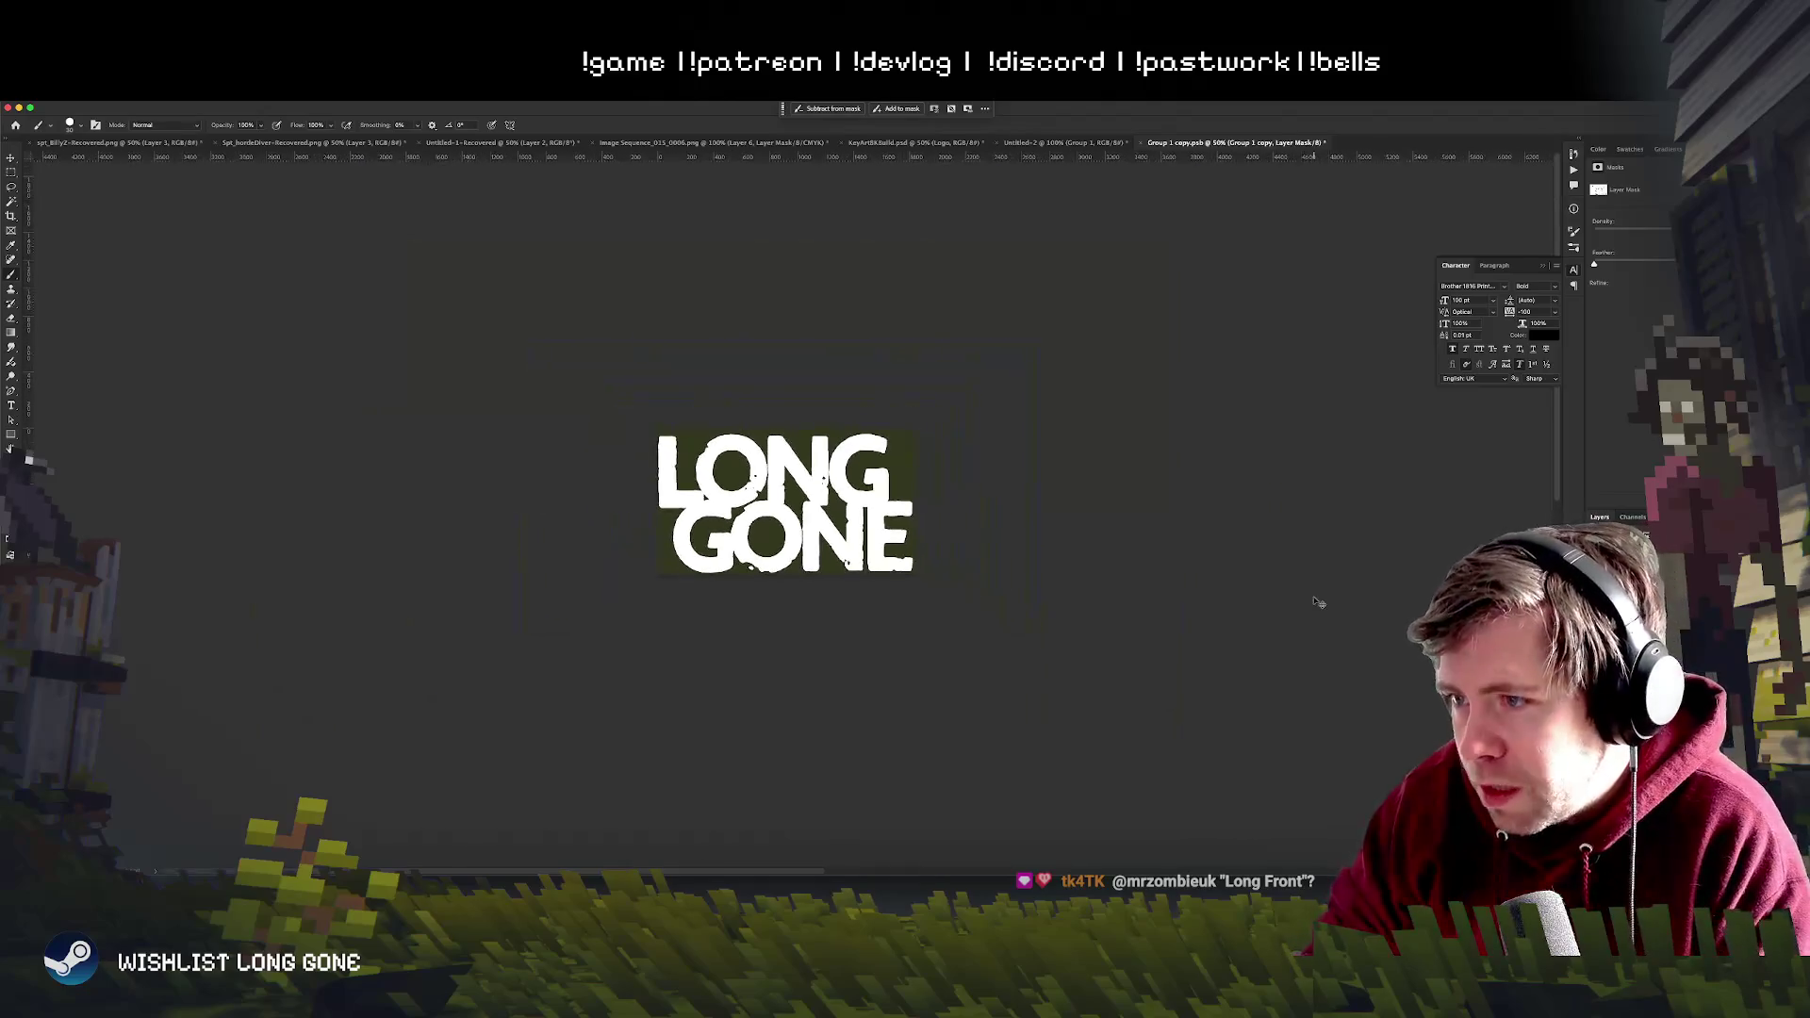
key(ctrl+plus)
key(ctrl+plus)
key(ctrl+plus)
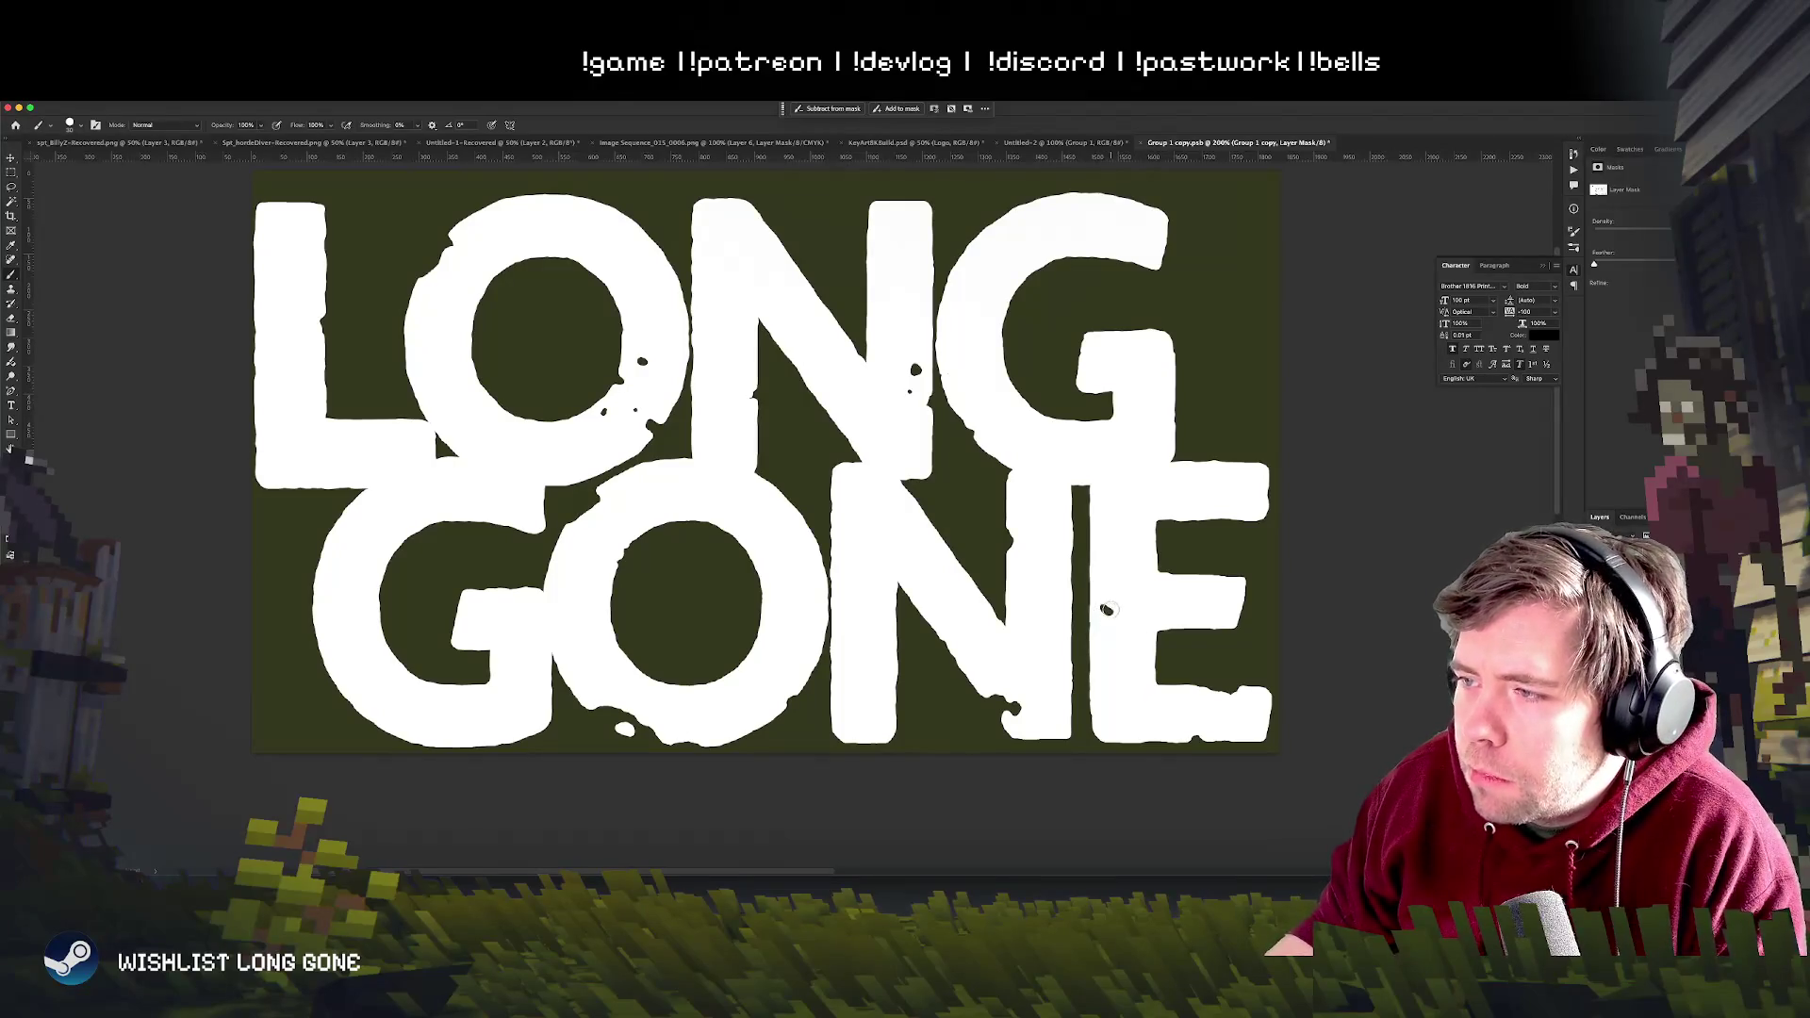
key(super+minus)
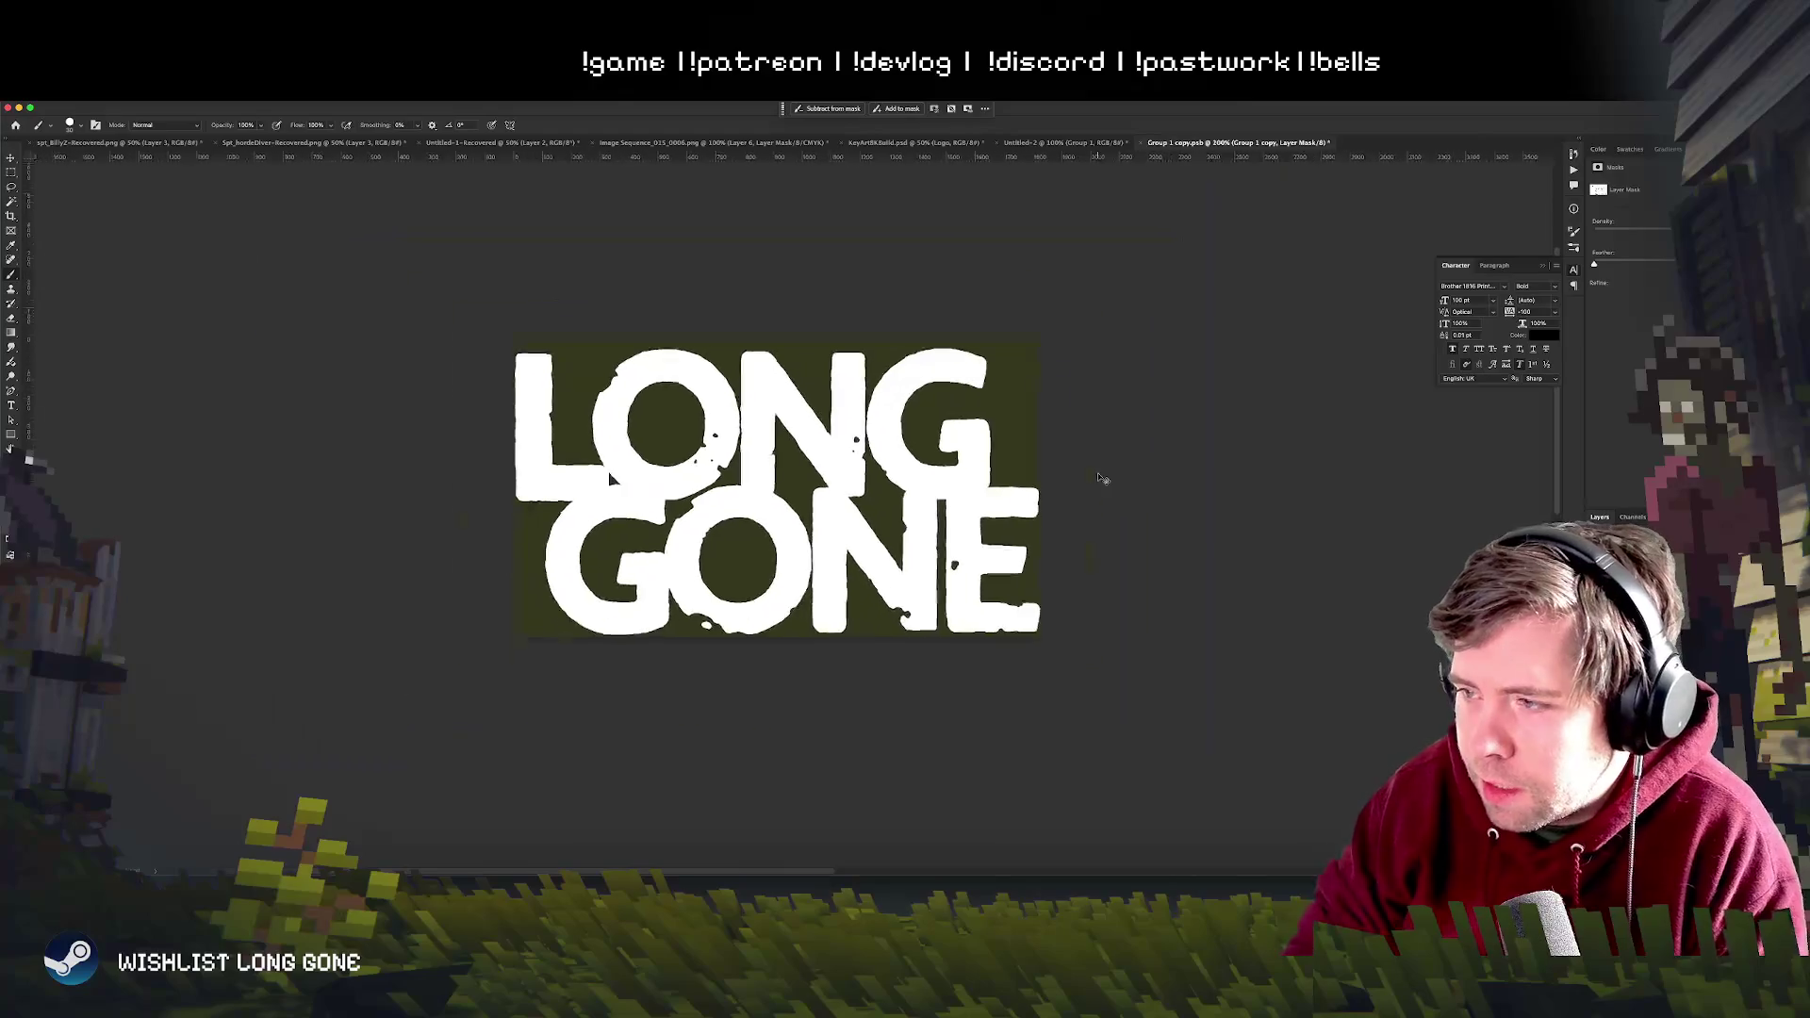
- Paint white over the dark blob on the left side of the E, checking at several zoom levels
key(super+minus)
key(super+minus)
key(super+minus)
key(super+plus)
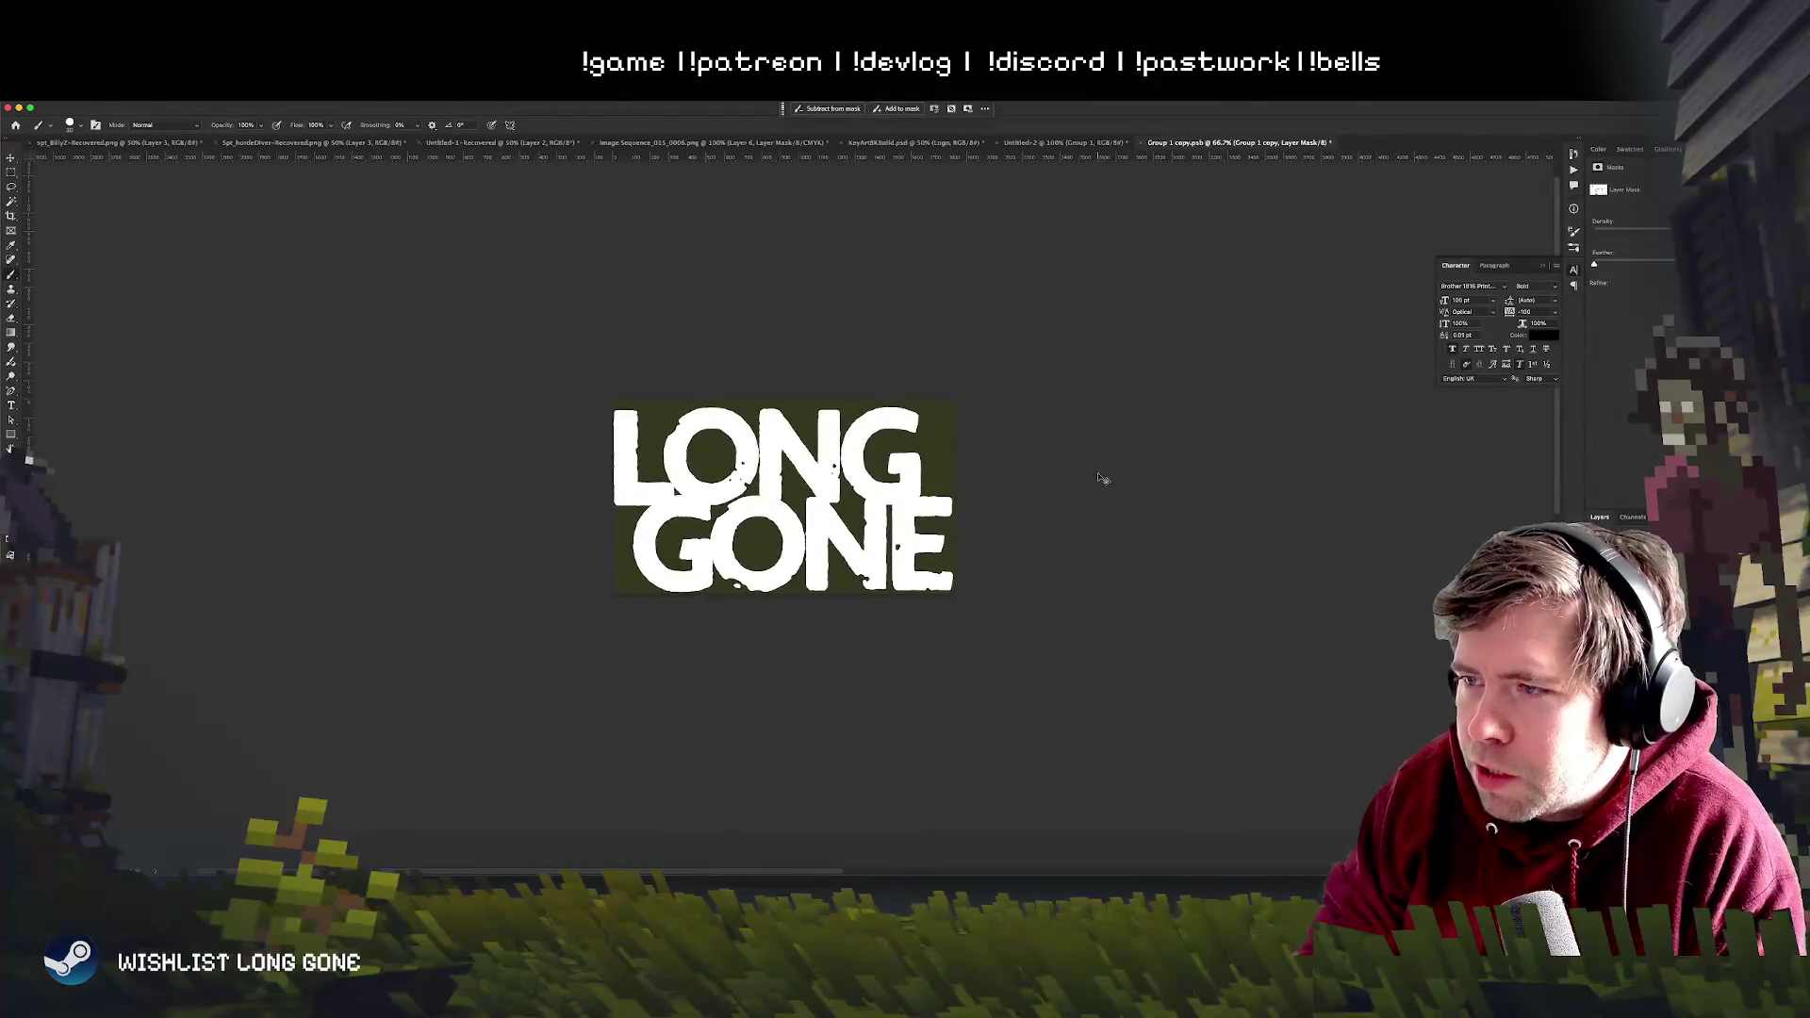
key(super+plus)
key(super+plus)
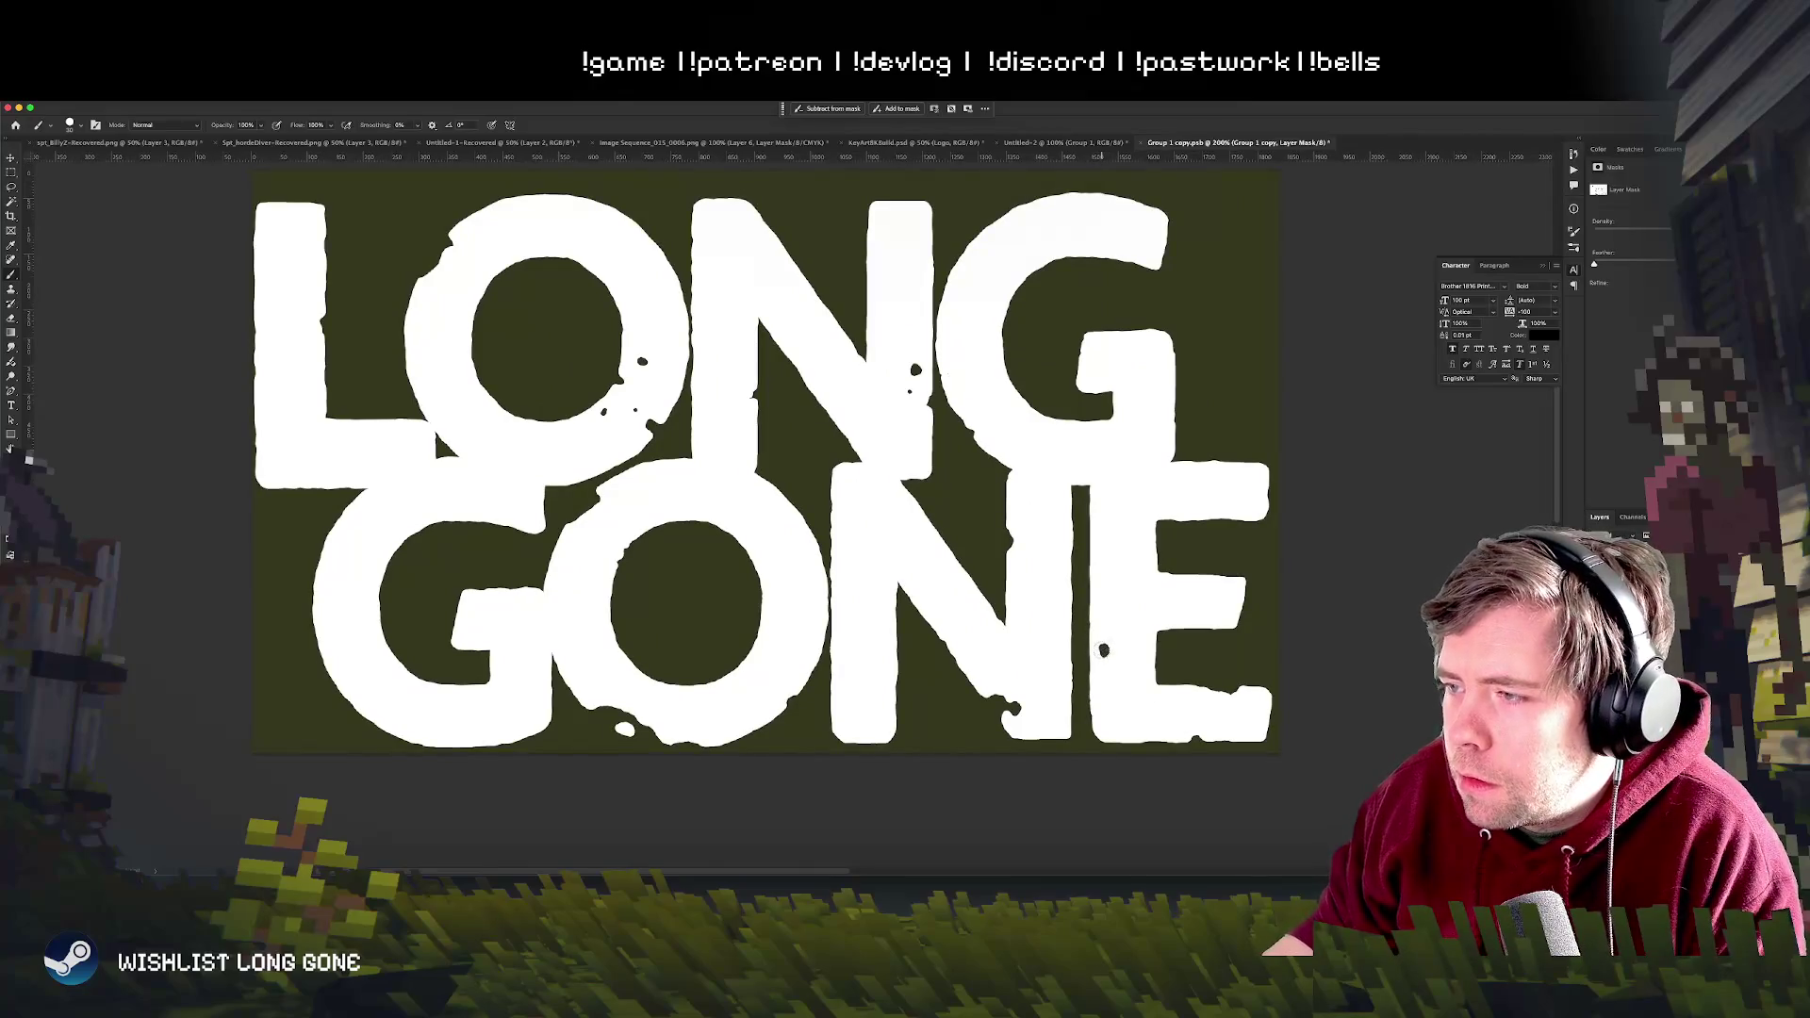
drag(1119, 656, 1117, 667)
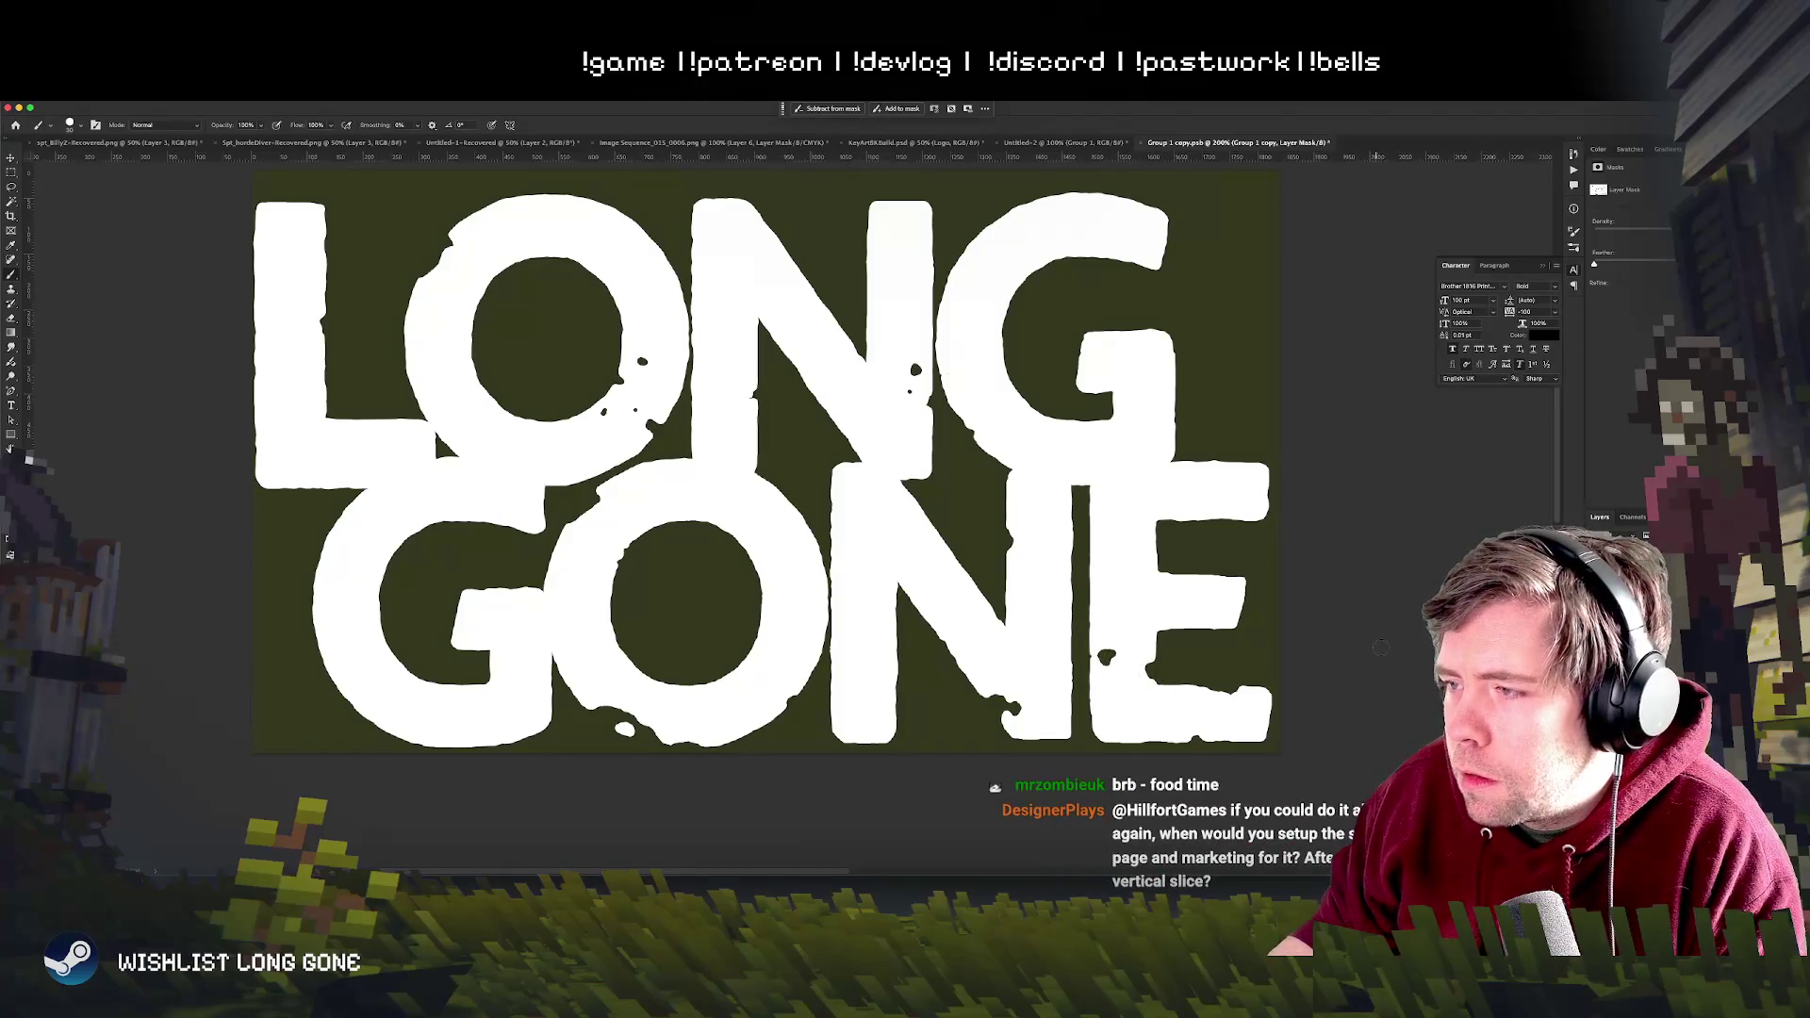
key(ctrl+minus)
key(ctrl+minus)
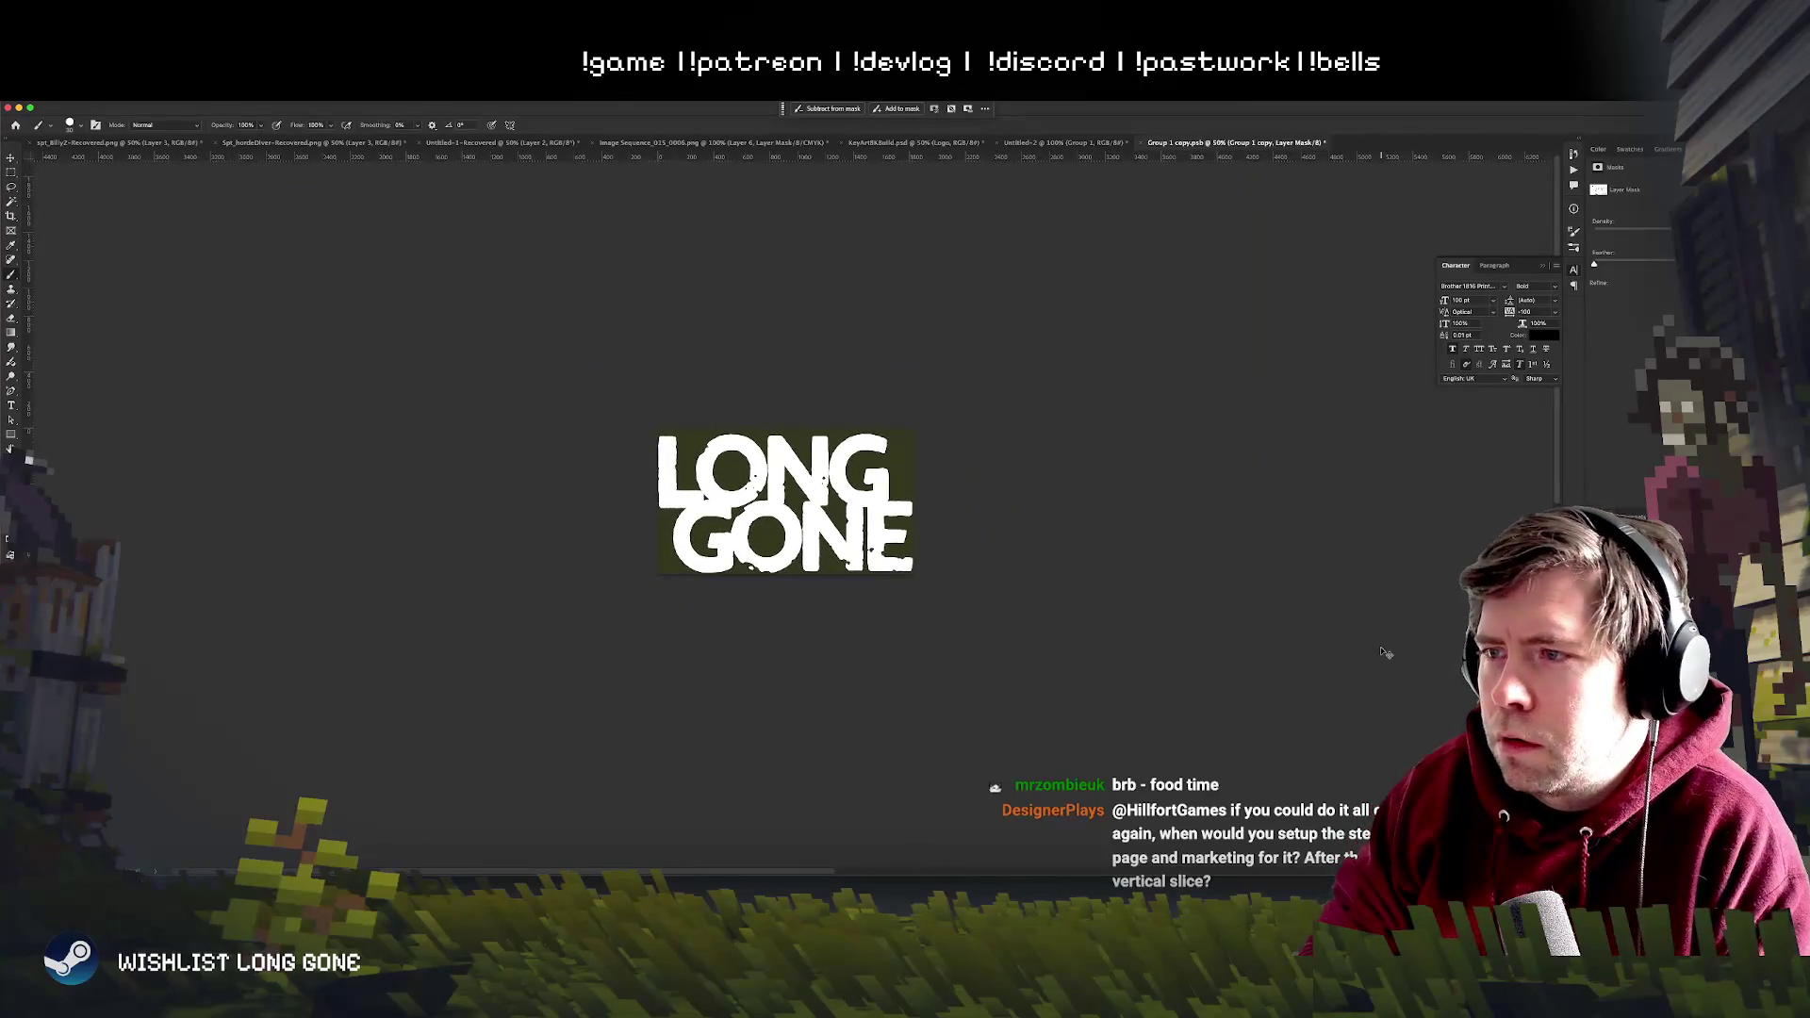
key(ctrl+plus)
key(ctrl+plus)
scroll(1380, 649, down, 2)
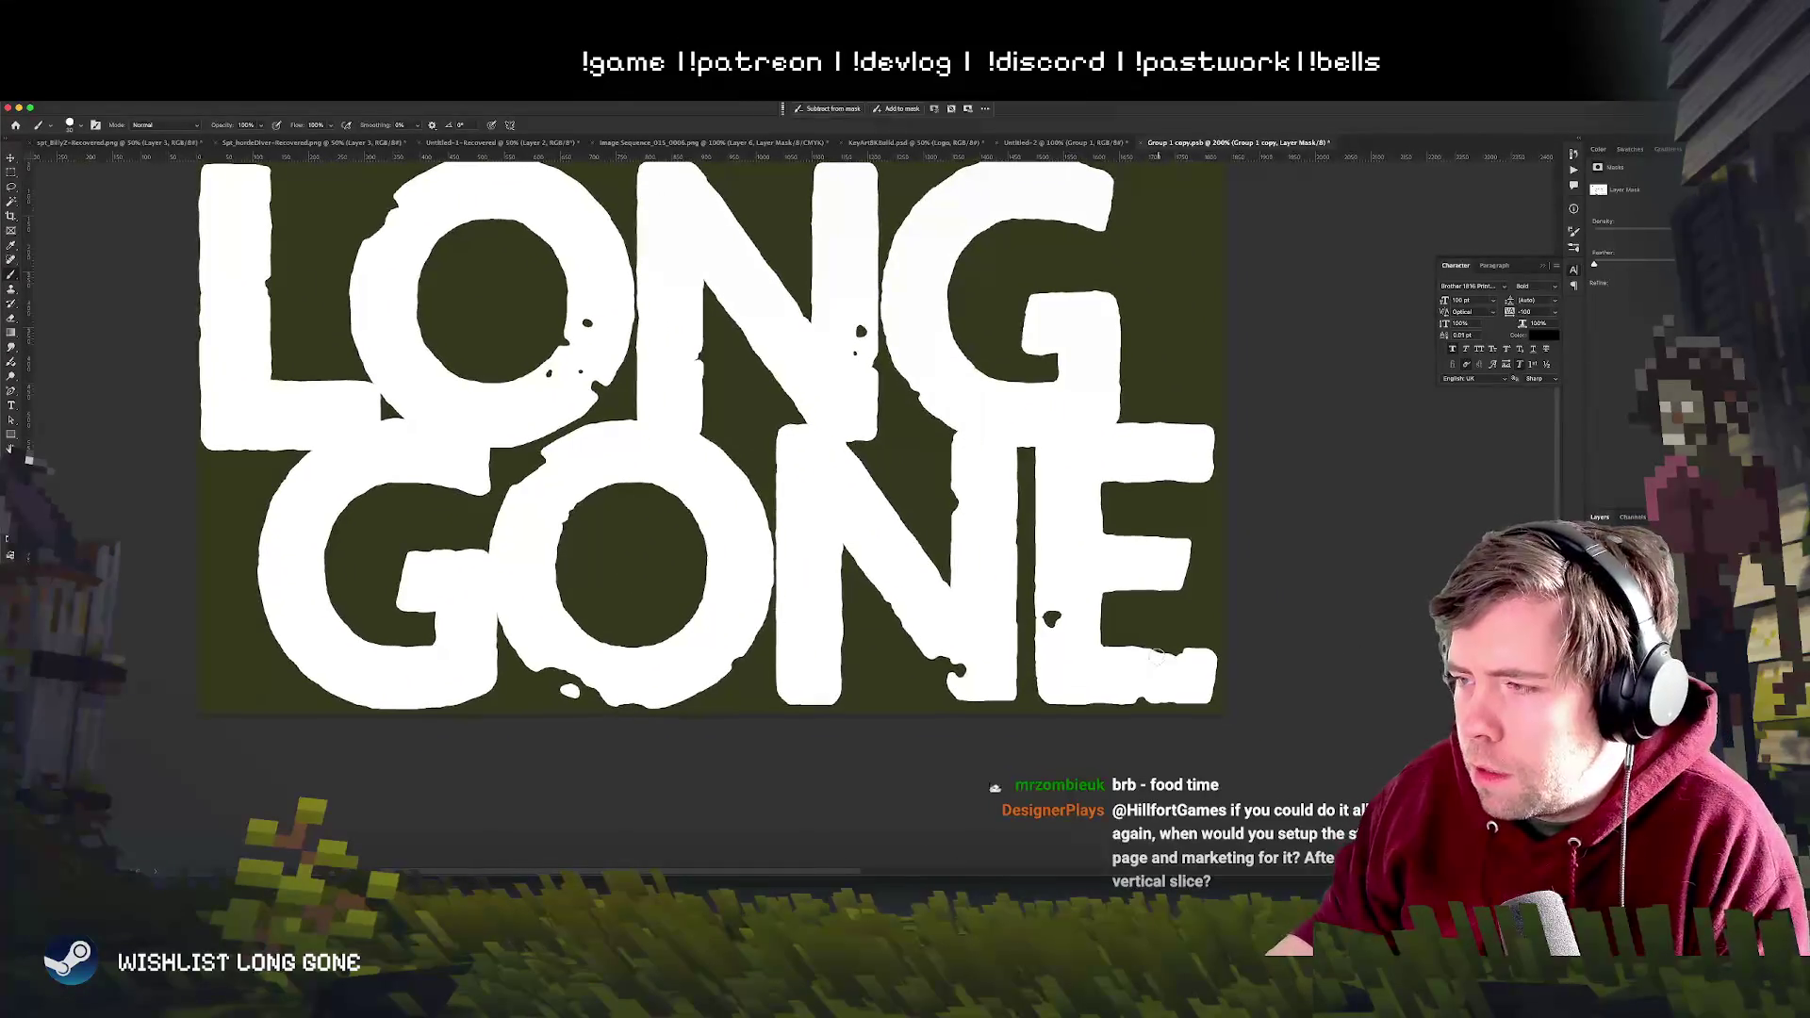
key(ctrl+minus)
key(ctrl+minus)
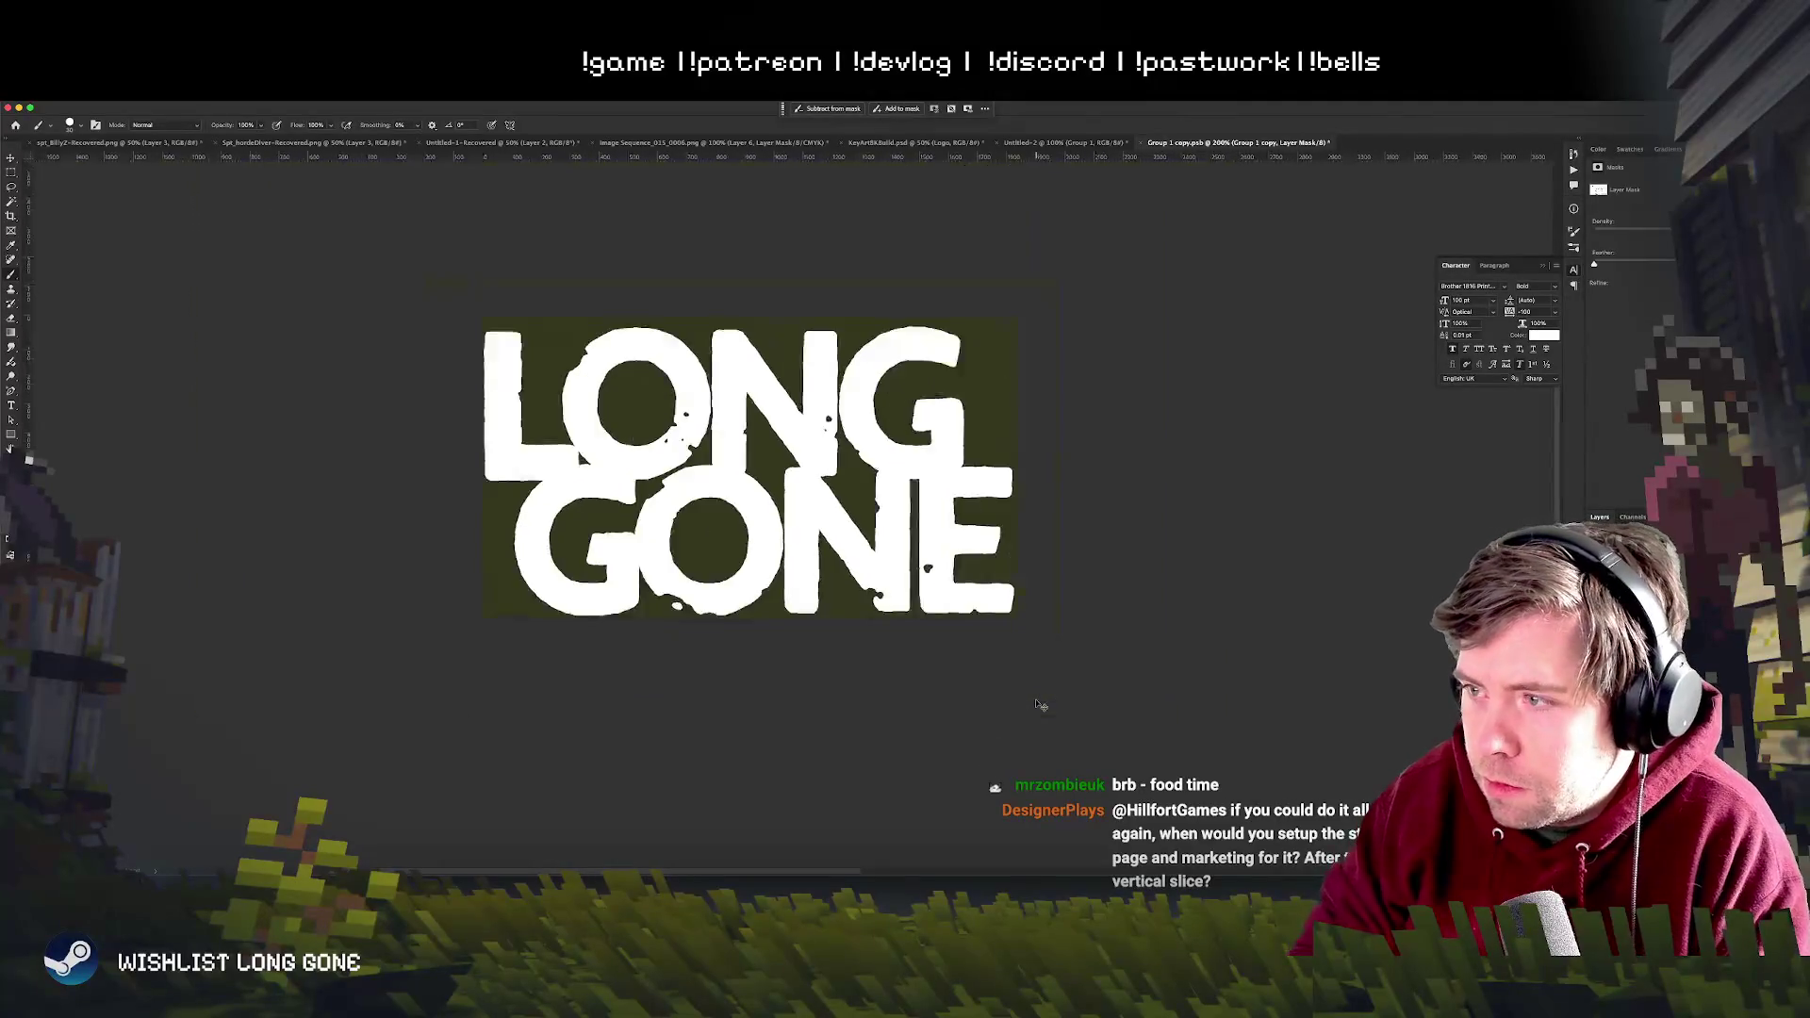
key(ctrl+minus)
key(ctrl+minus)
key(ctrl+plus)
key(ctrl+plus)
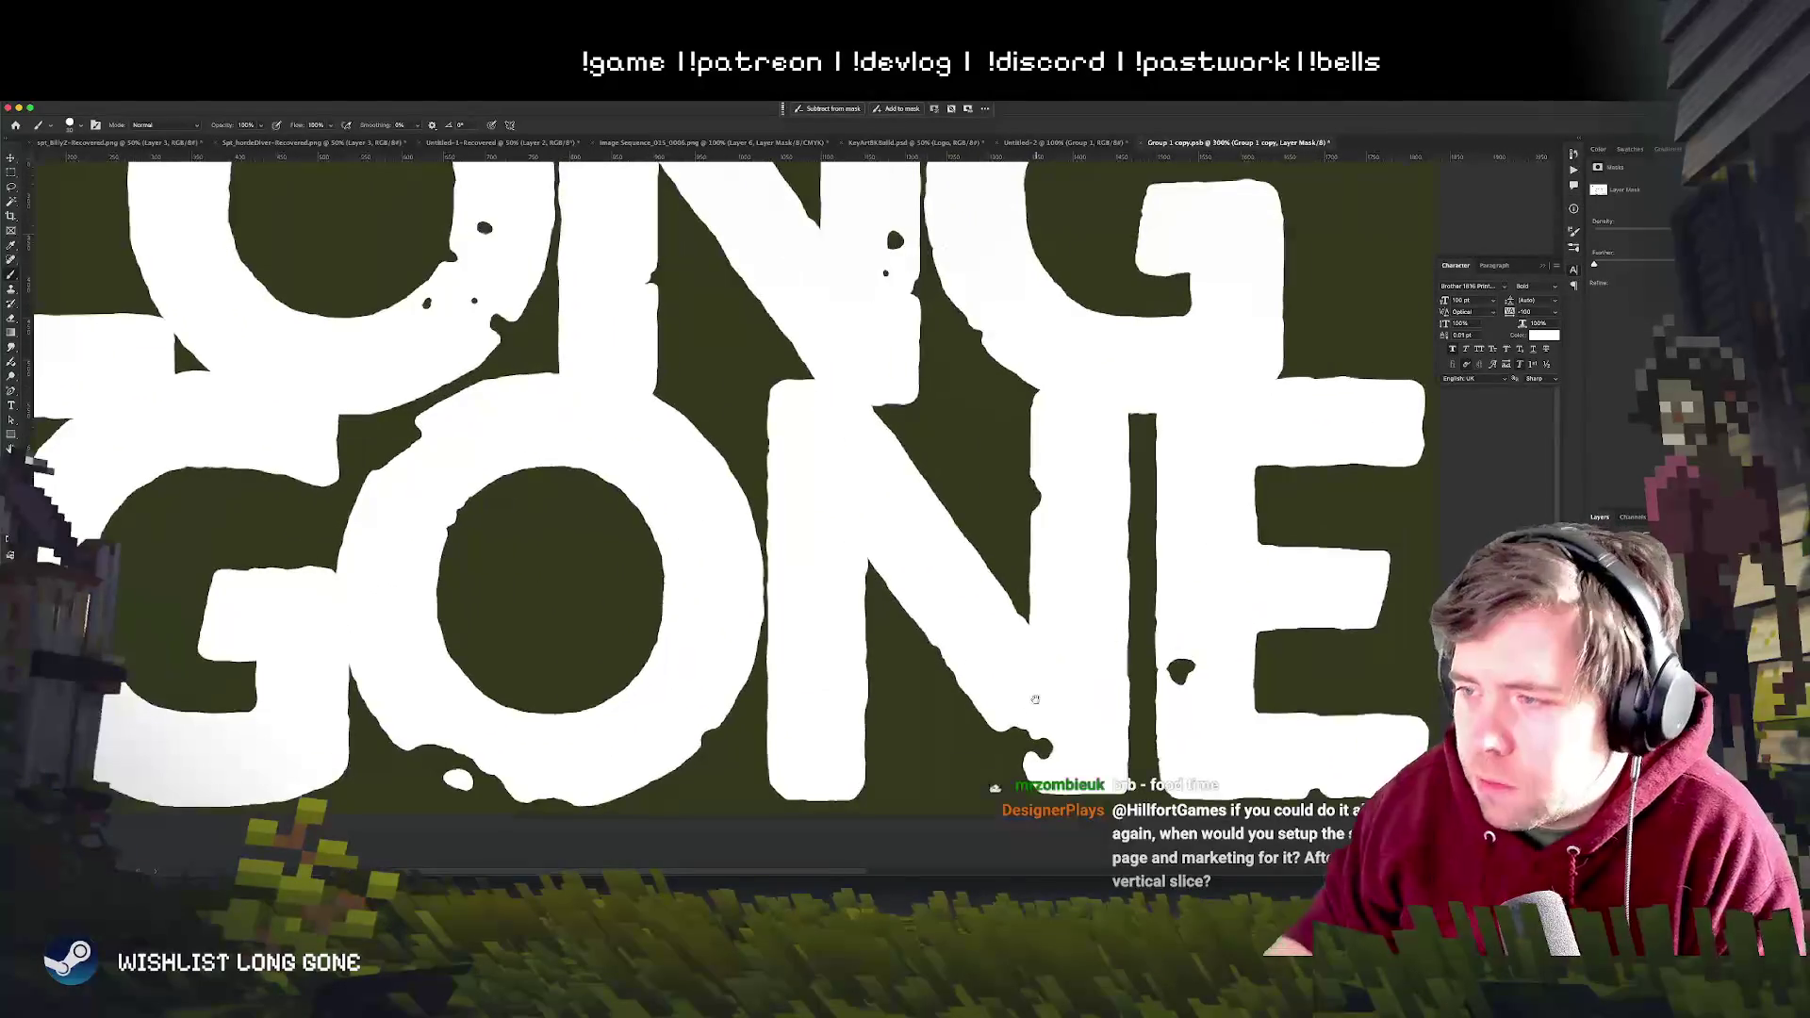
key(ctrl+plus)
- Swap the brush colour to black with X and stamp a dark speckle onto the E
key(x)
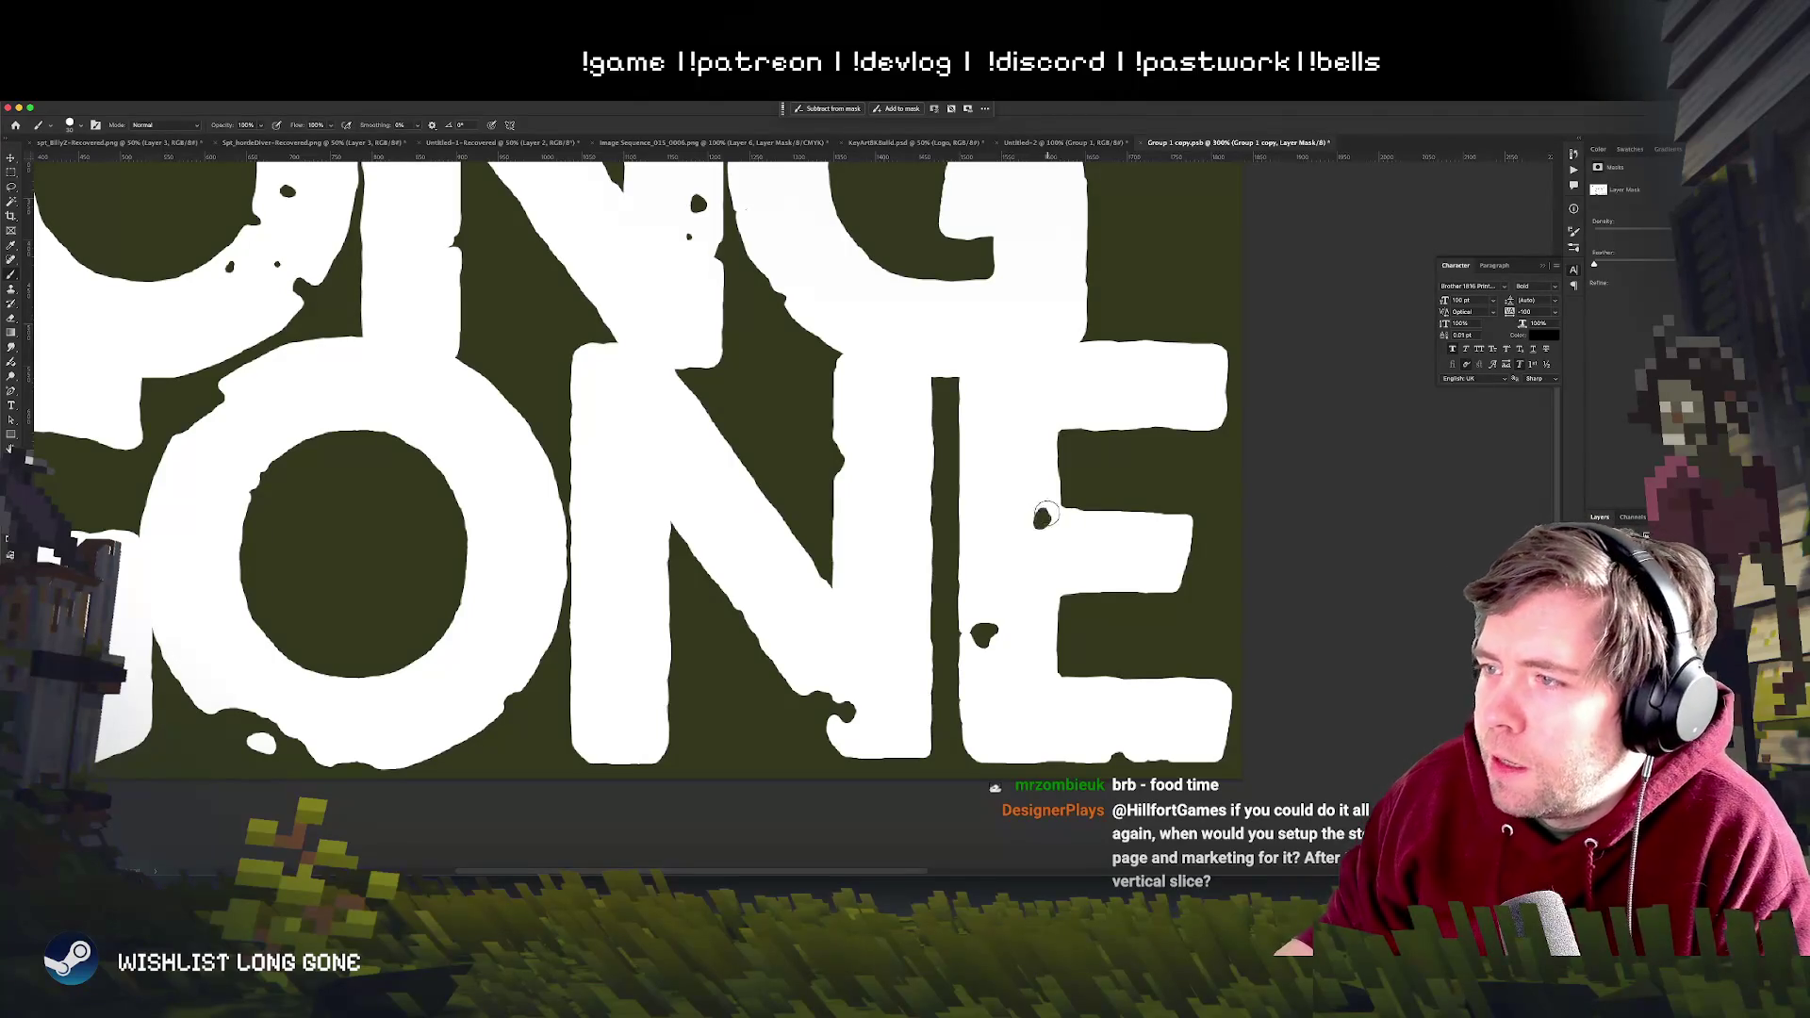
click(1043, 521)
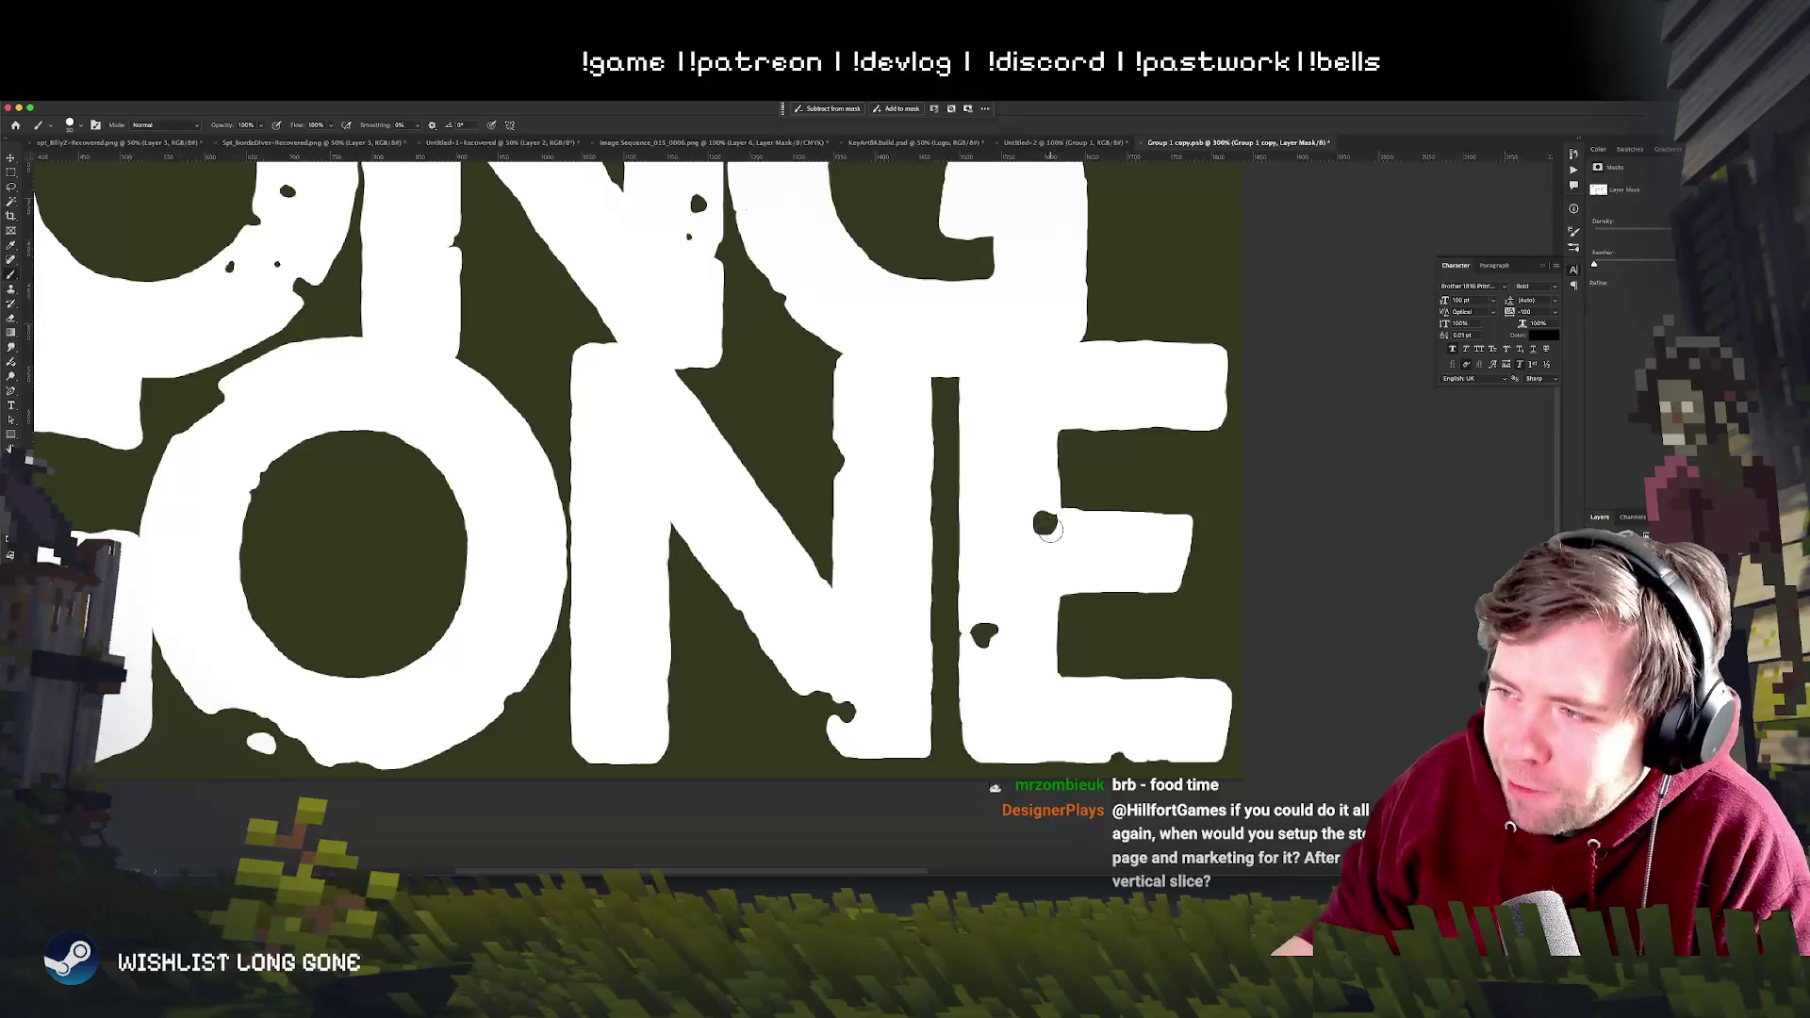
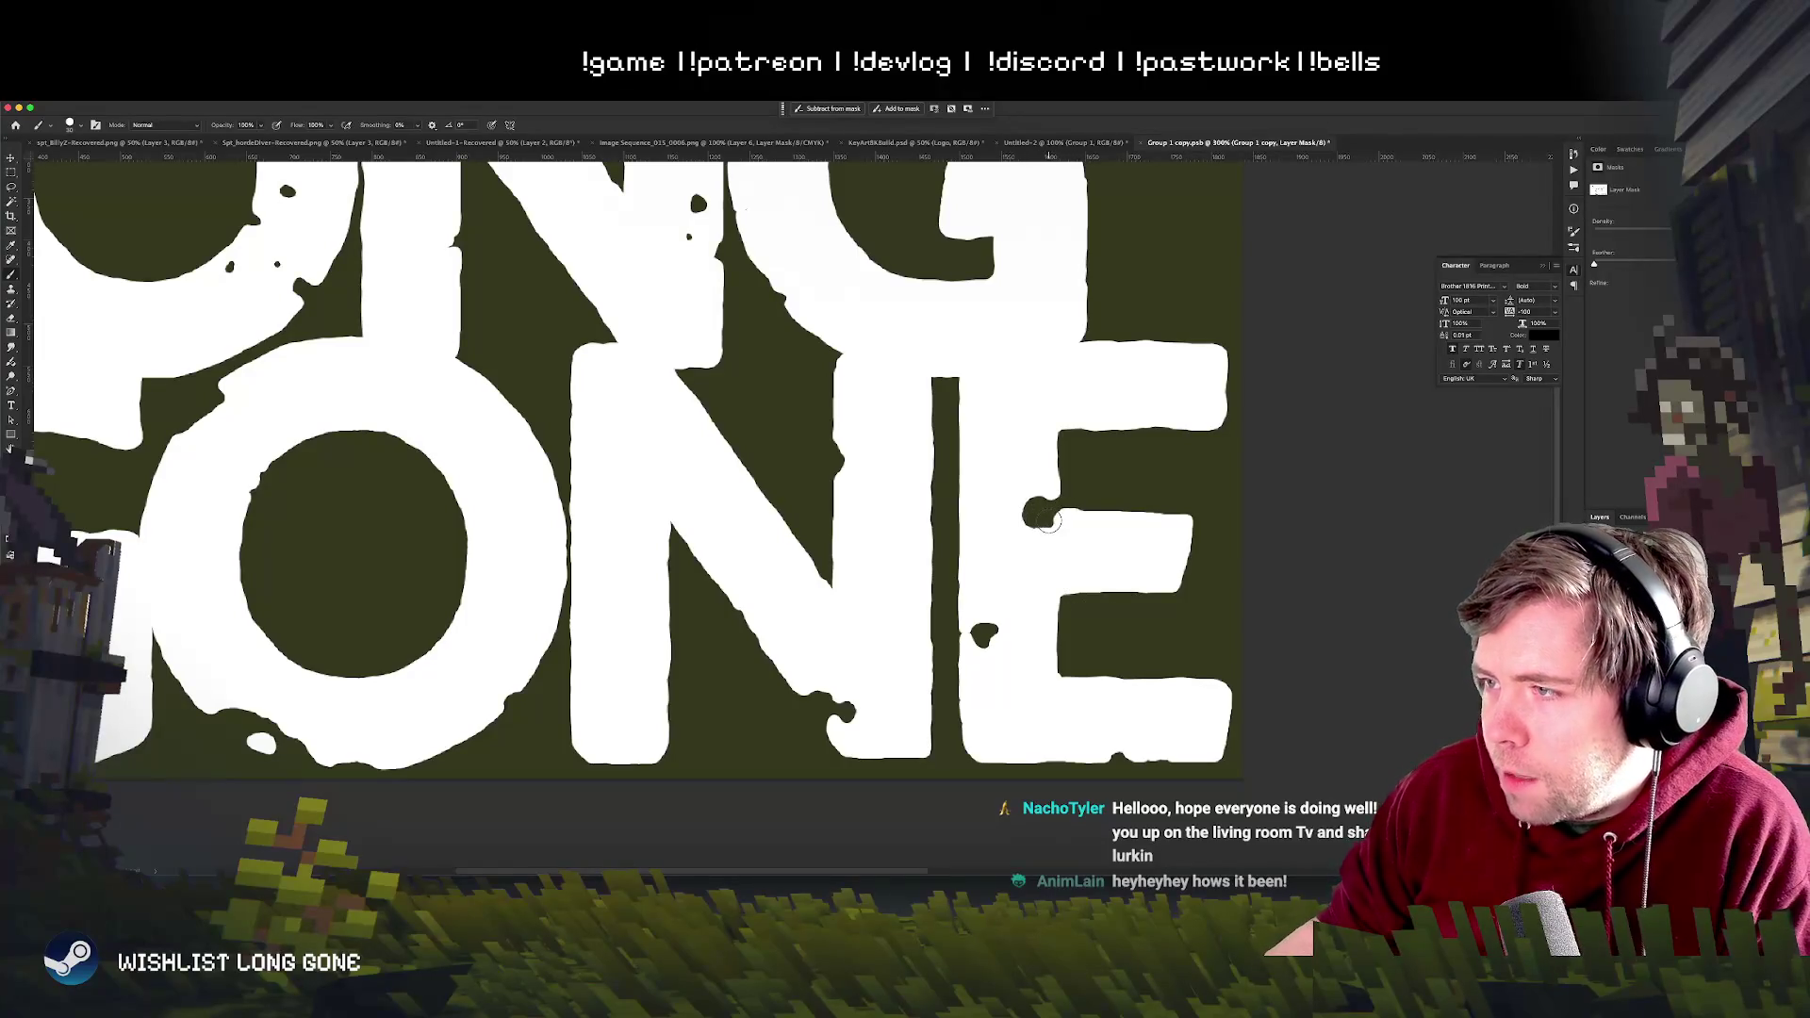
- Paint white over the dark specks beside the E and the notch at the N's edge on the mask
click(1040, 516)
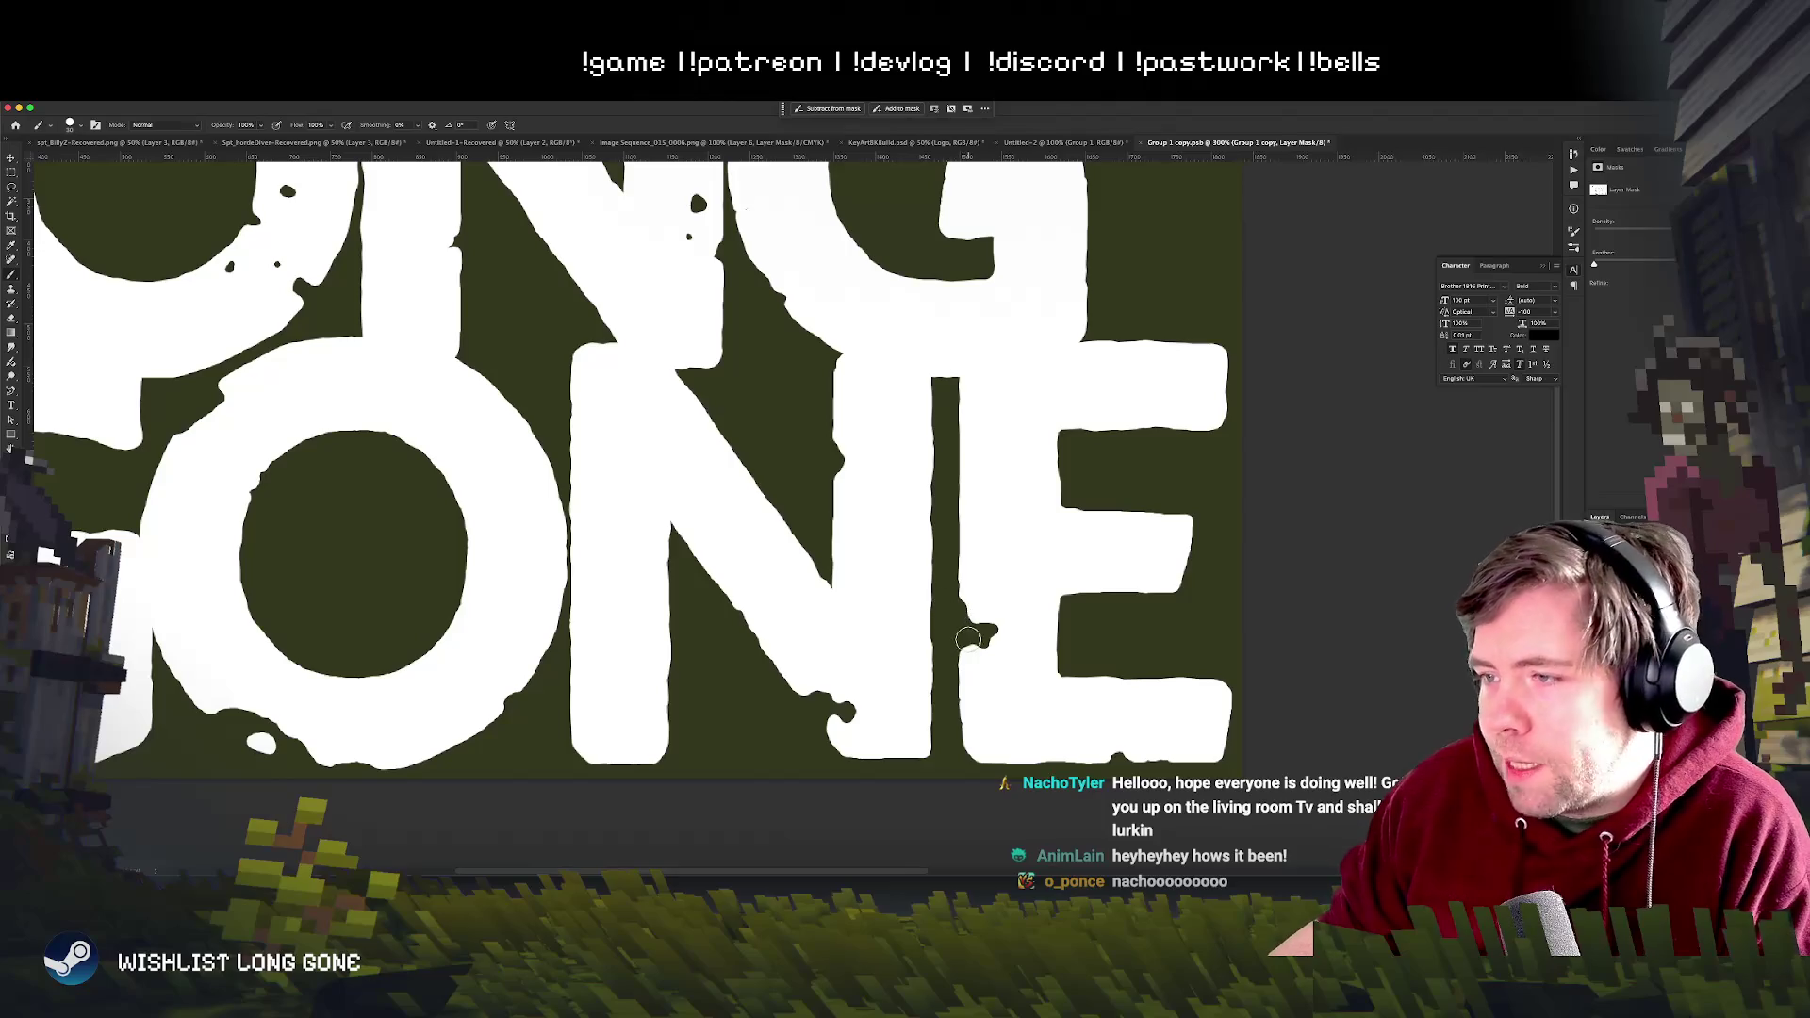
drag(970, 600, 971, 671)
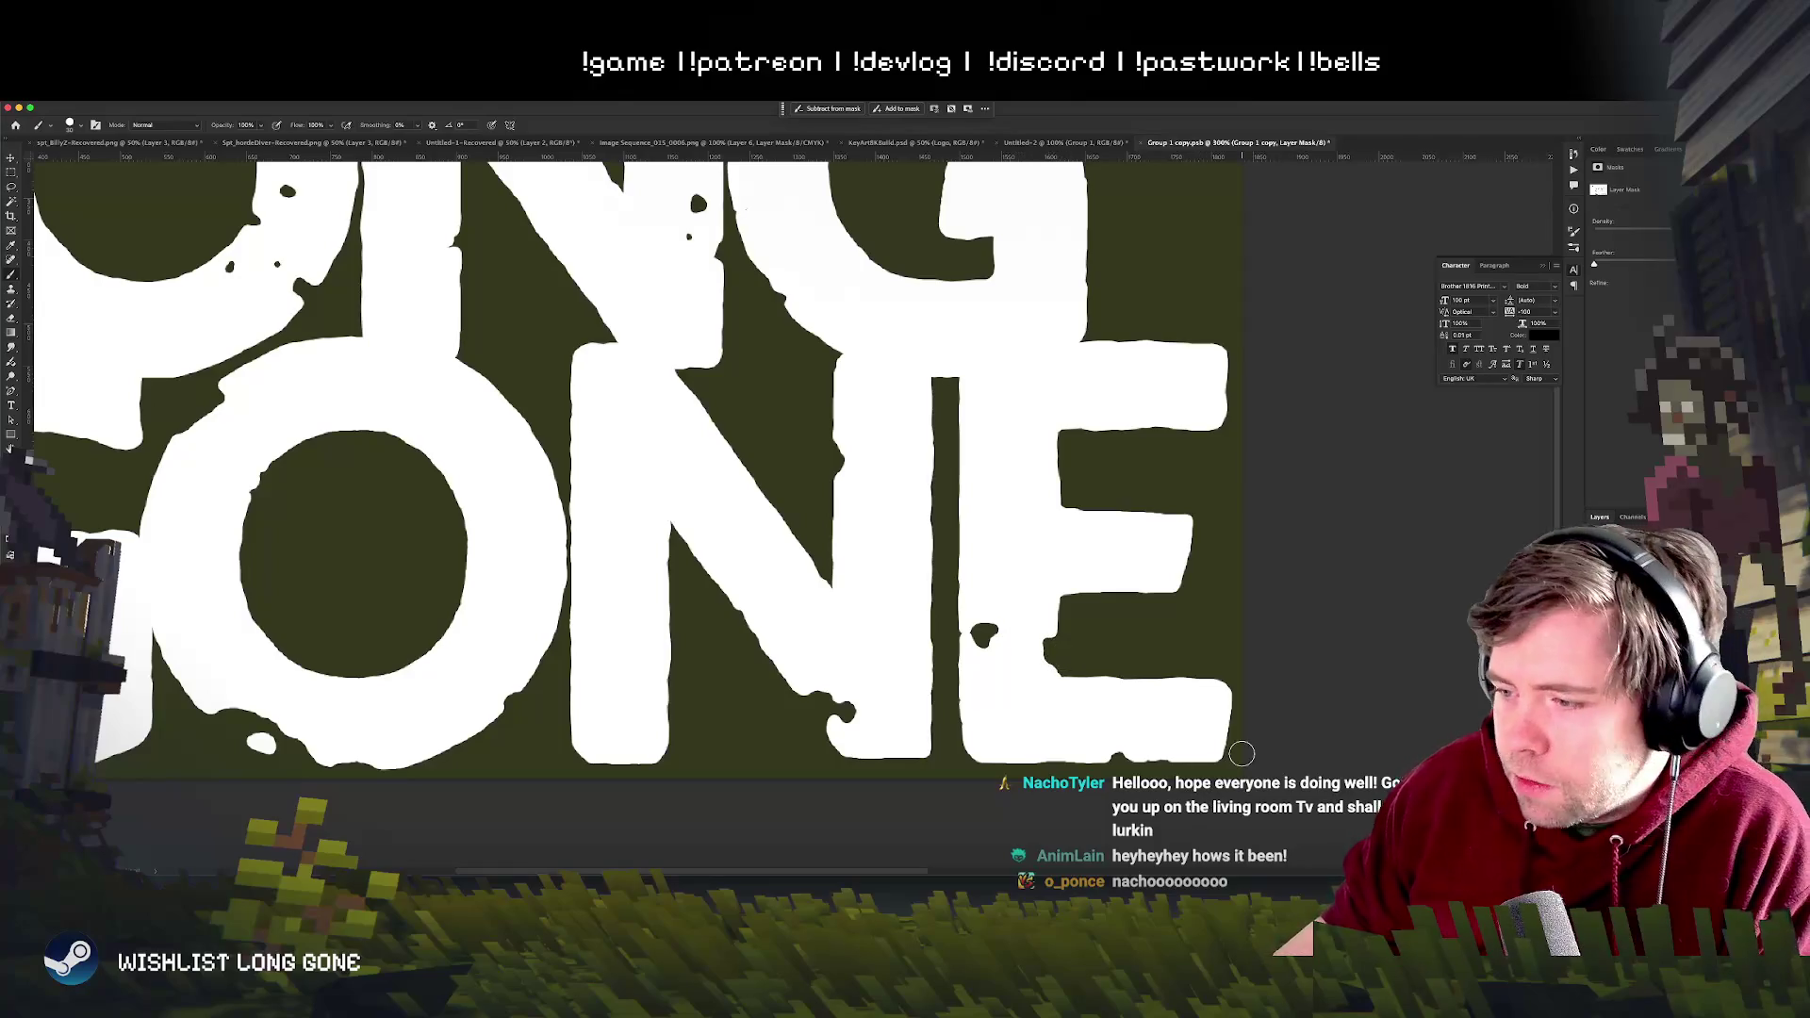
key(ctrl+minus)
key(ctrl+minus)
key(ctrl+plus)
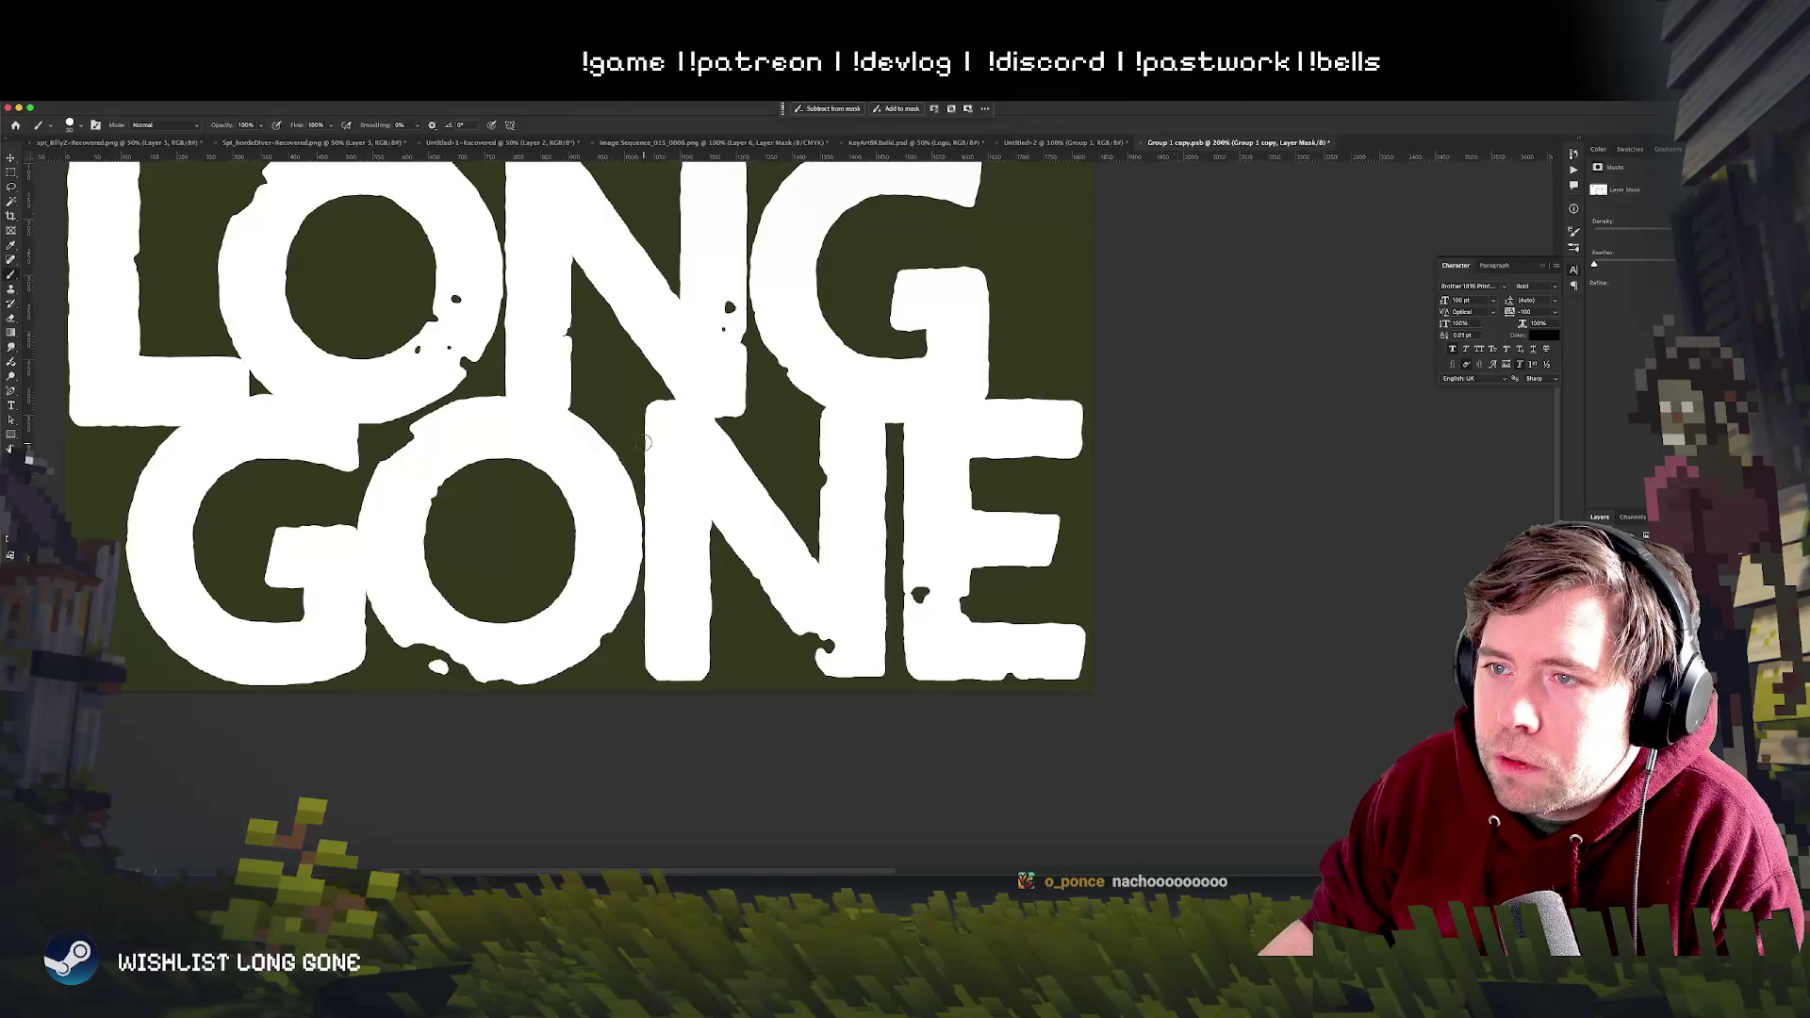
scroll(651, 425, up, 2)
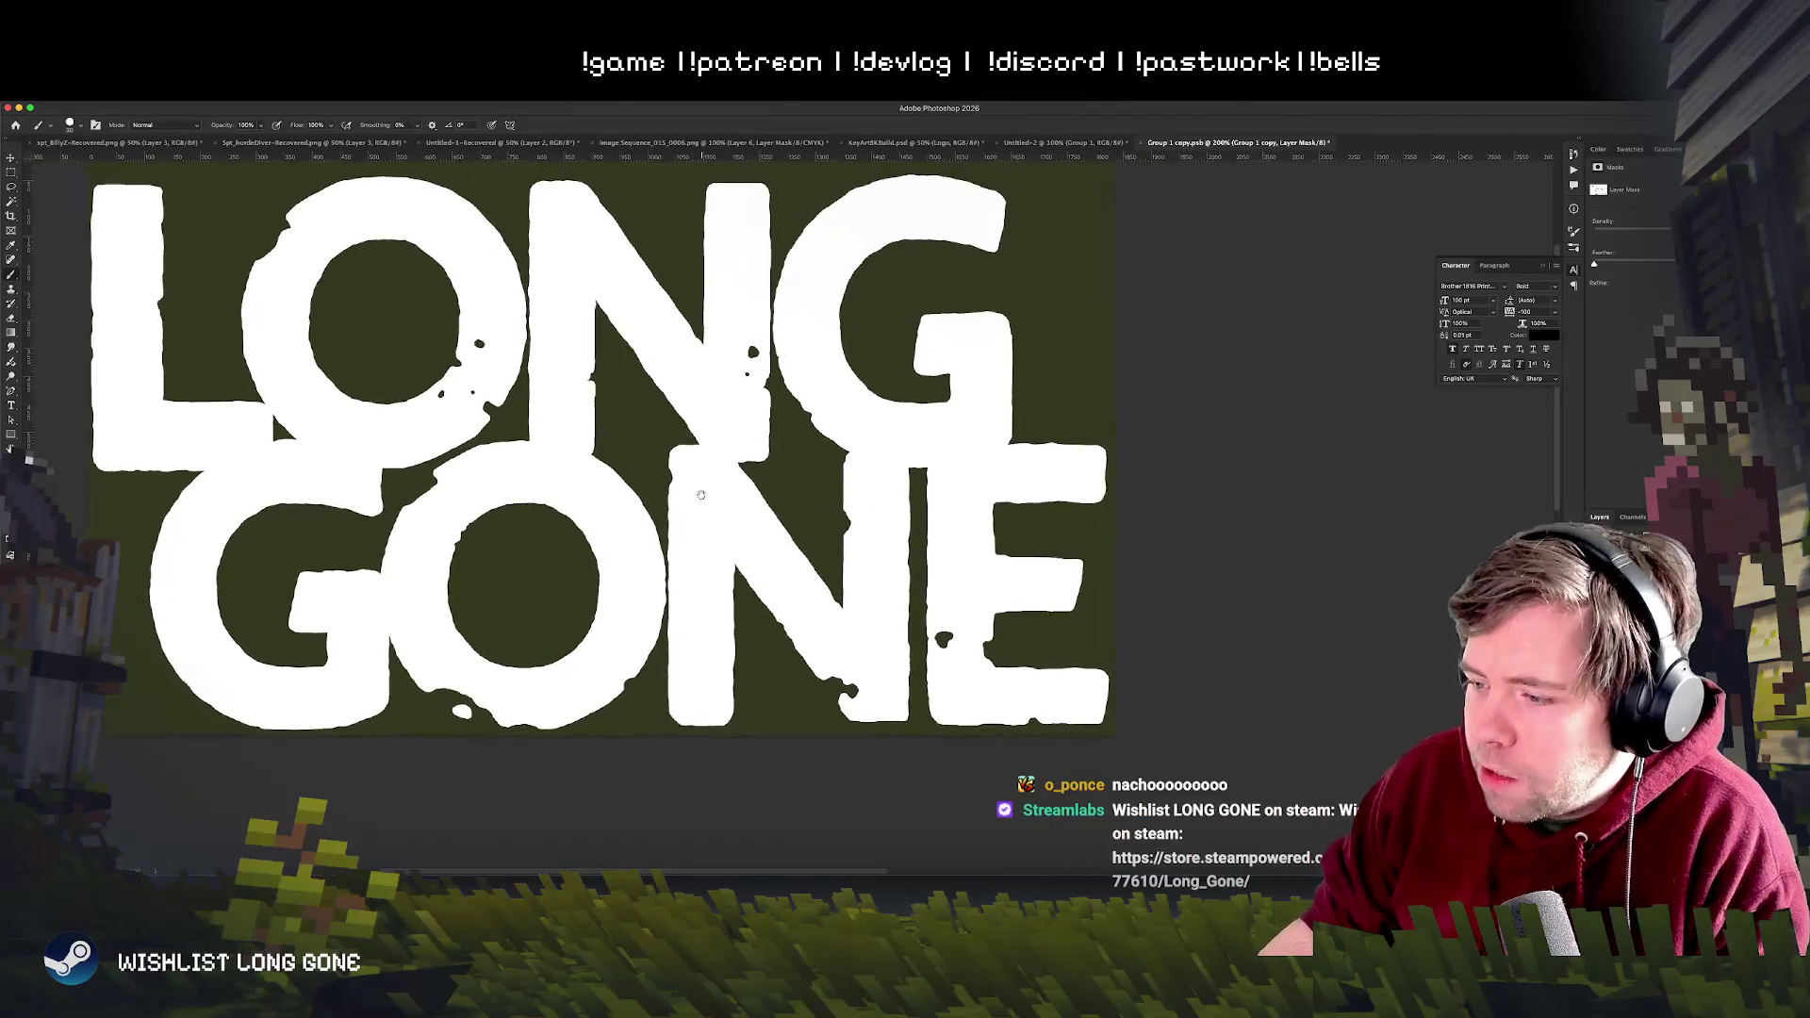
scroll(703, 516, up, 2)
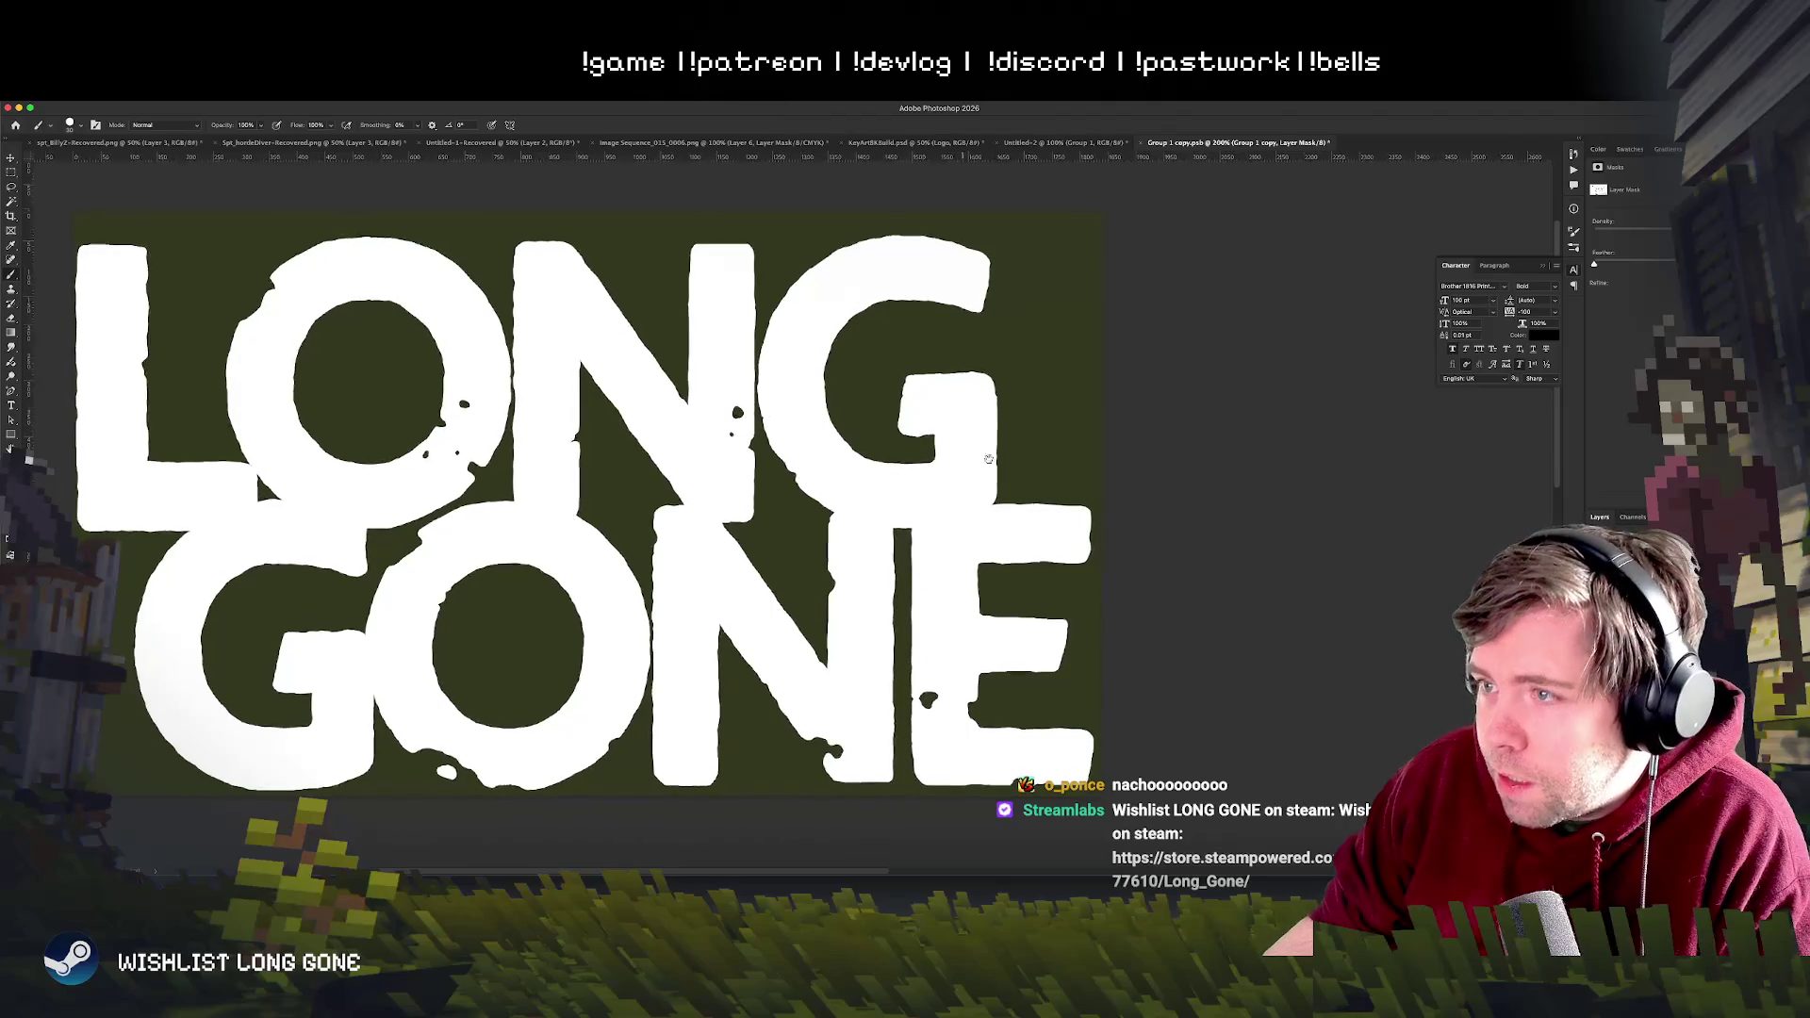
scroll(1026, 456, down, 2)
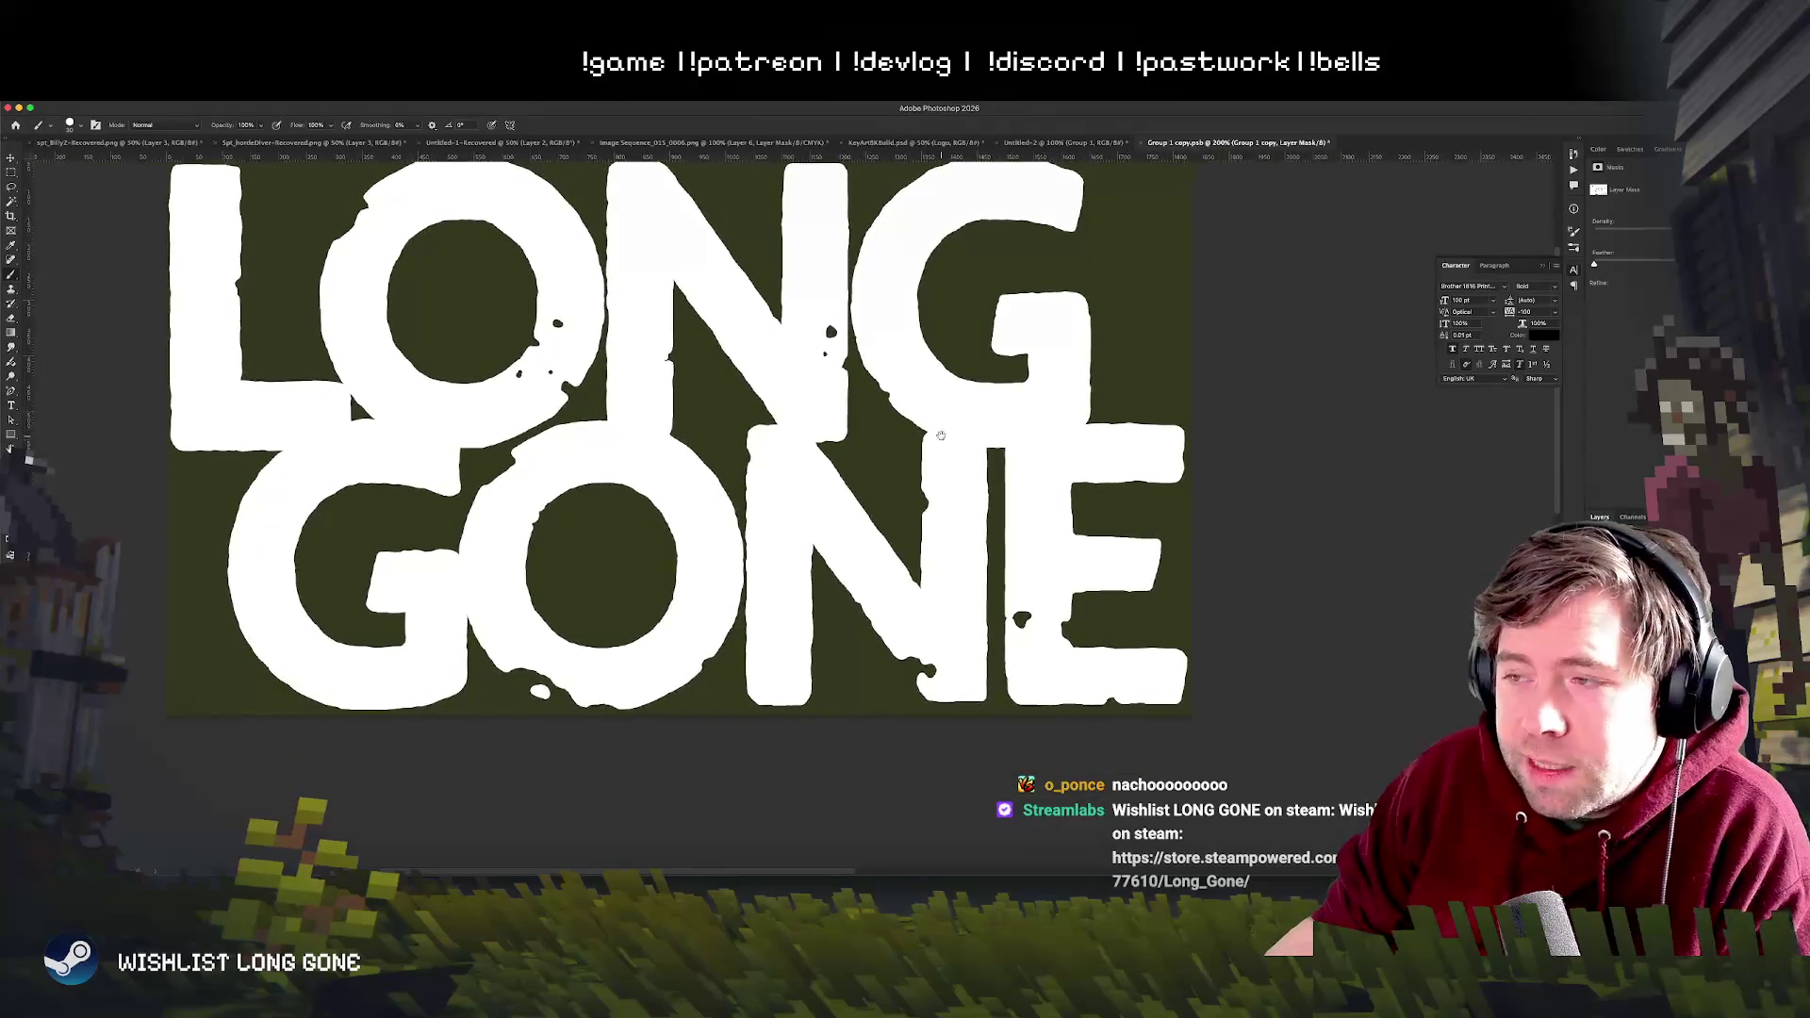
scroll(919, 495, right, 2)
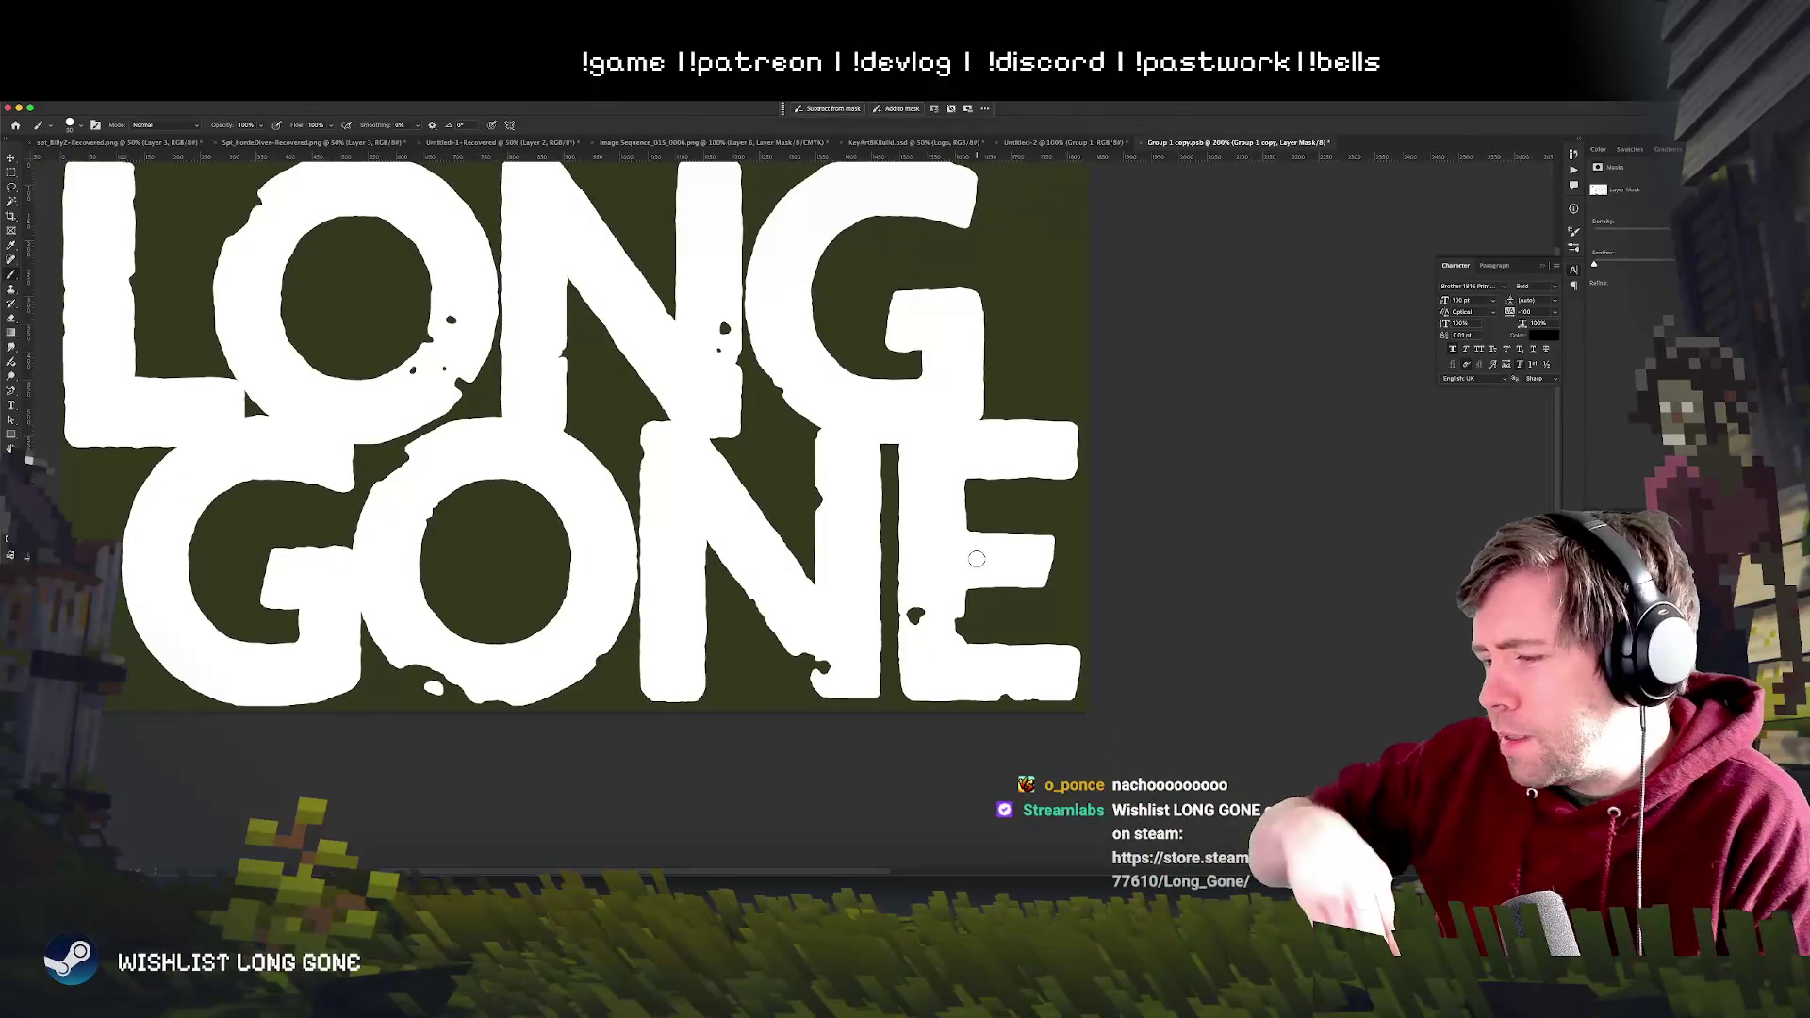